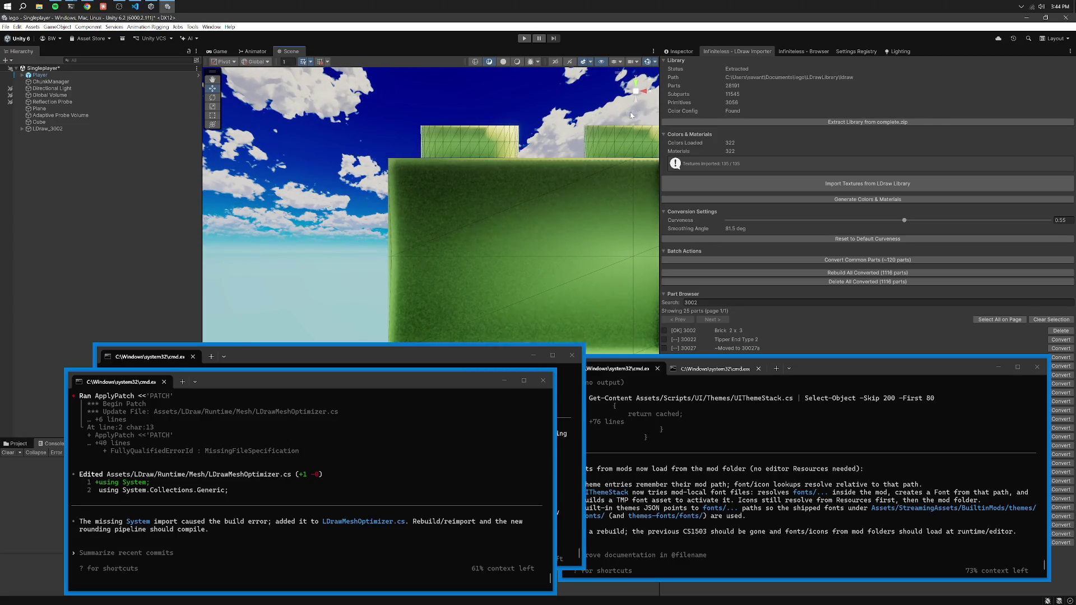
Zoom in on the green brick, confirm LDraw Curveness is 0.55, then list brick 3002 in the parts browser.
scroll(423, 259, "down", 5)
key("w")
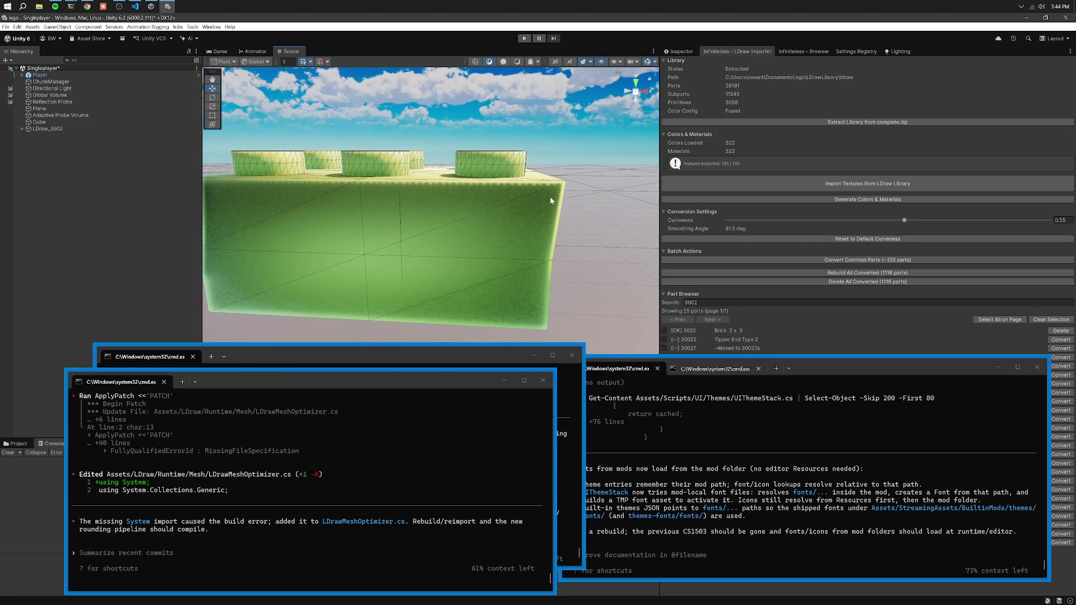
left_click(873, 54)
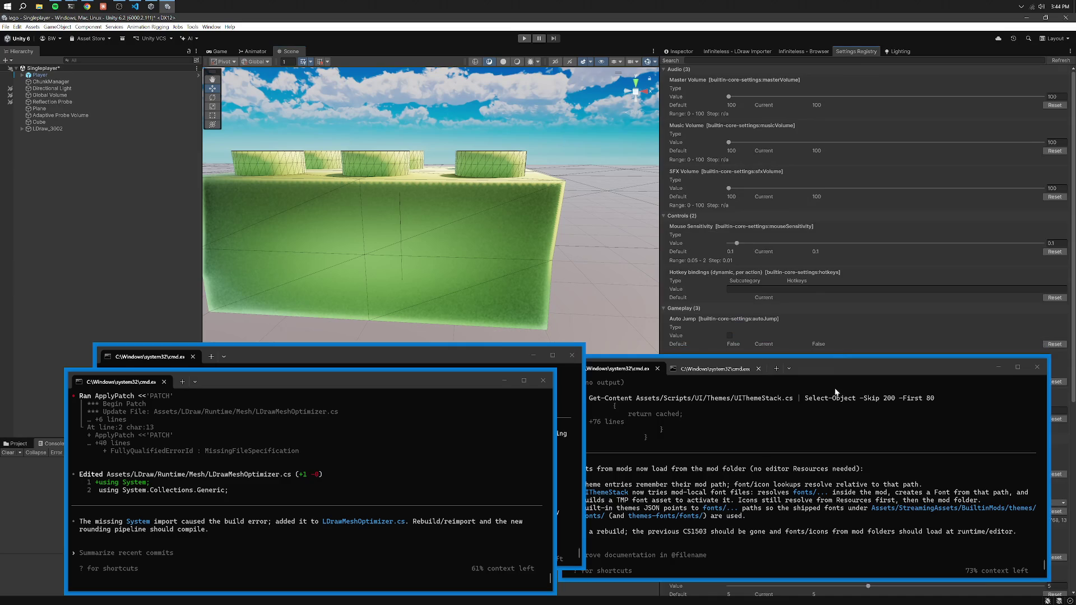
left_click(835, 385)
left_click_drag(564, 382, 487, 442)
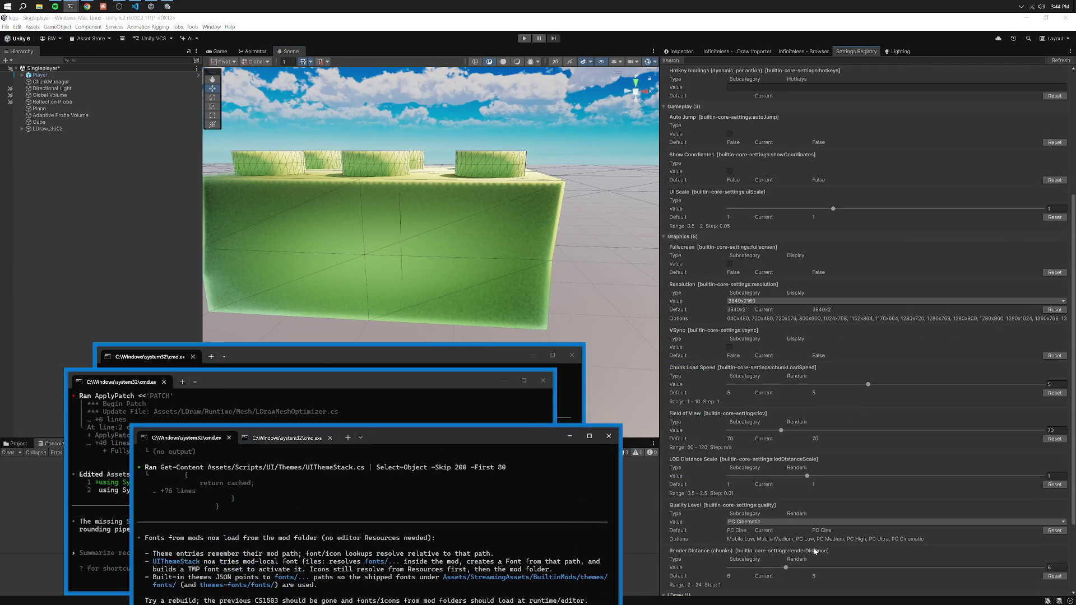
scroll(802, 510, "down", 2)
left_click(838, 519)
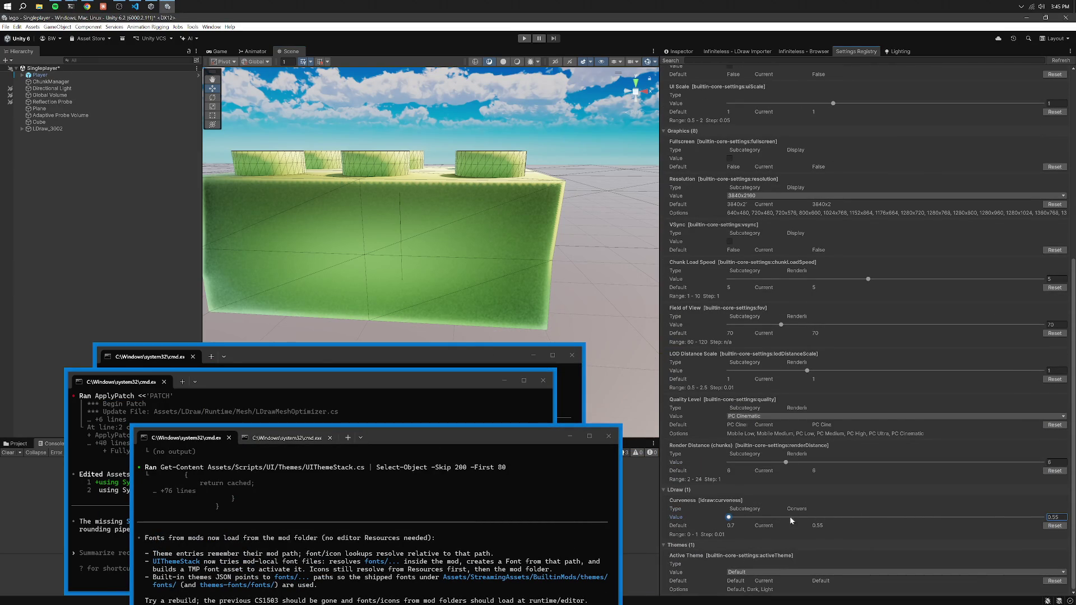
left_click(1053, 517)
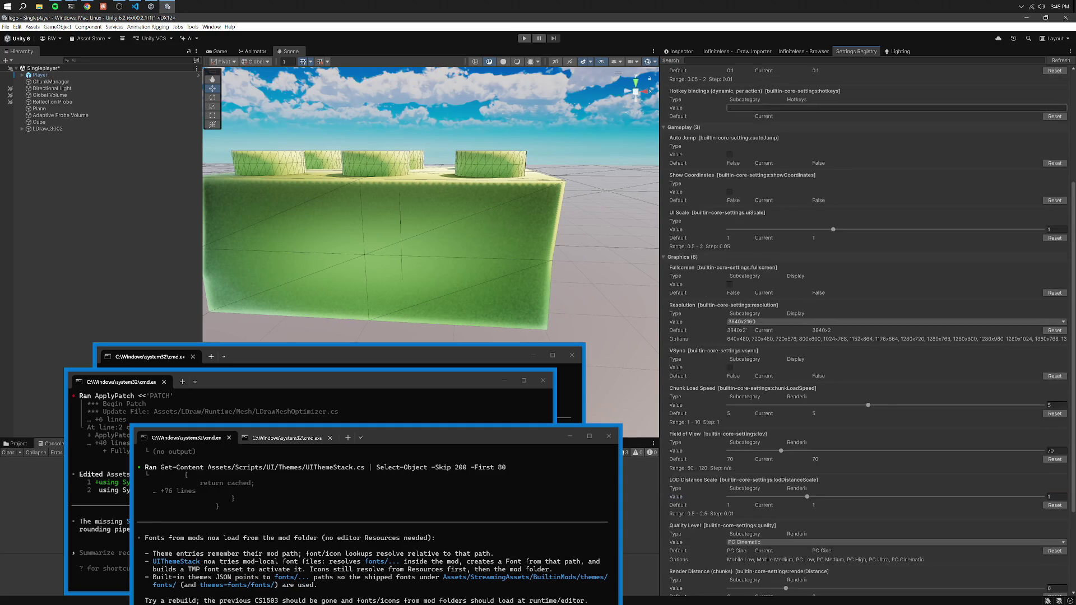
left_click(803, 51)
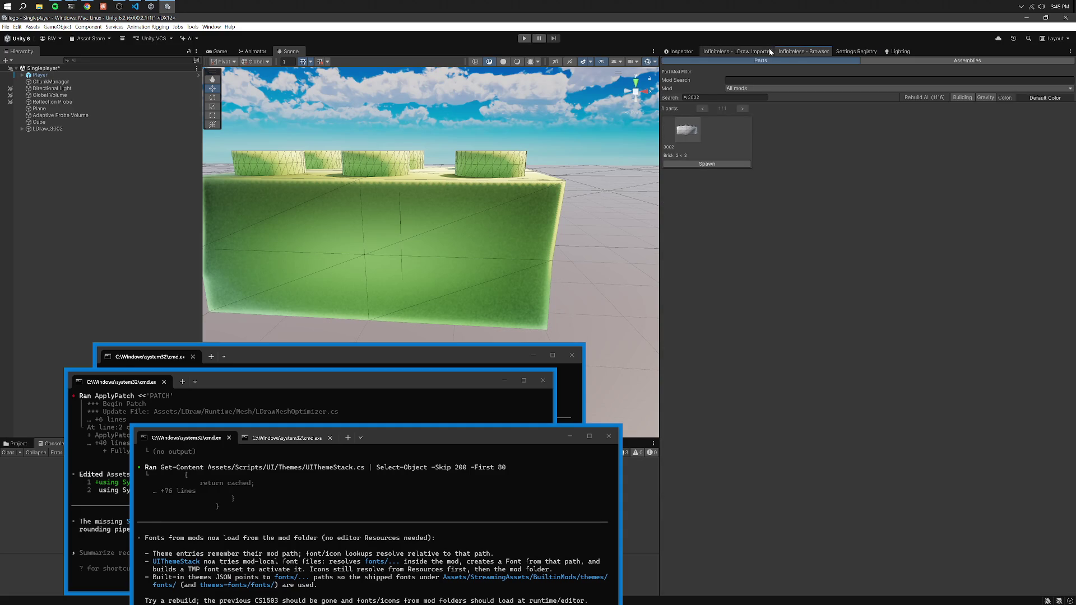
Review the Codex themes session output and rearrange the cmd windows.
left_click(458, 439)
scroll(463, 491, "up", 5)
scroll(510, 487, "up", 15)
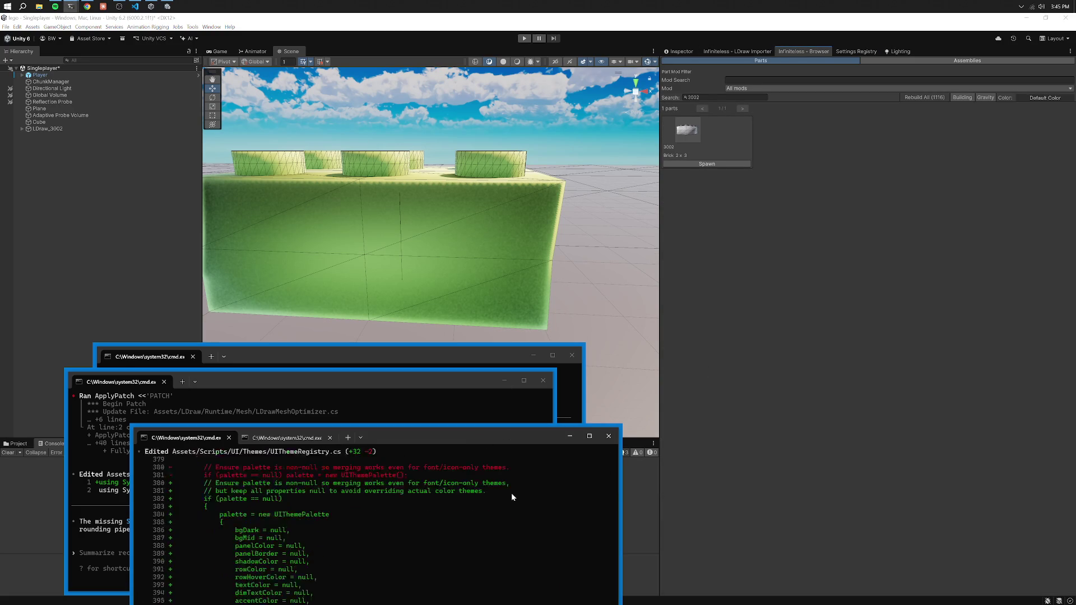
scroll(499, 485, "down", 10)
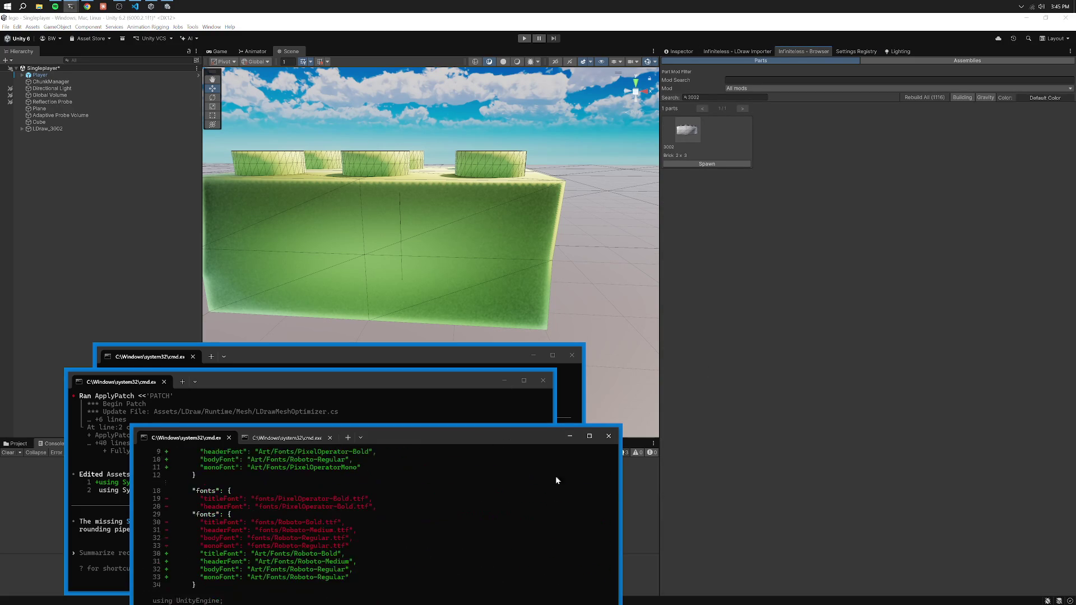
left_click_drag(519, 435, 855, 261)
scroll(864, 347, "down", 5)
scroll(803, 420, "down", 10)
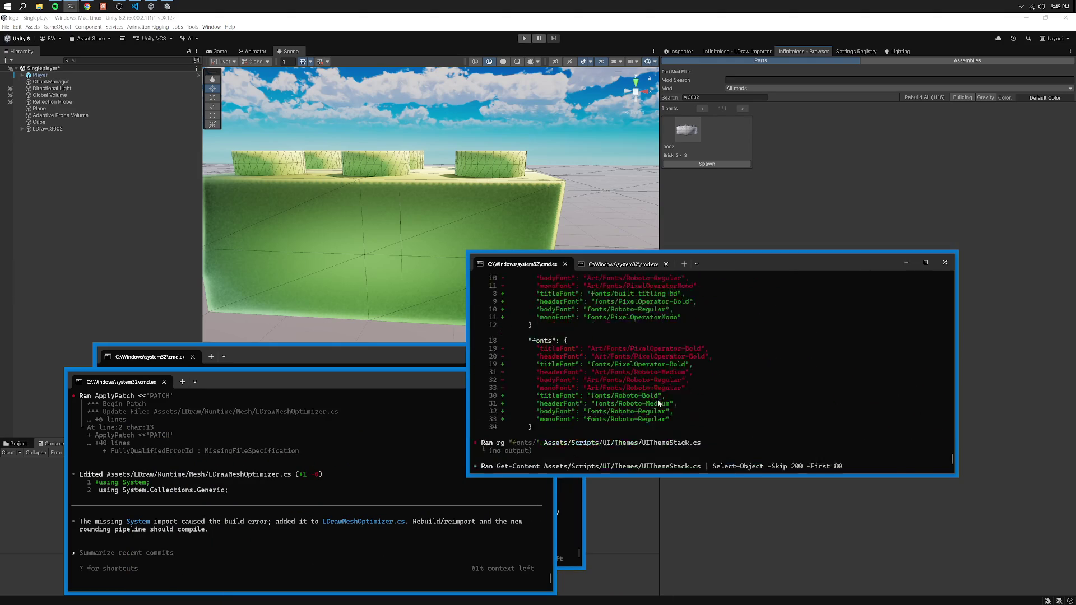
left_click_drag(367, 385, 740, 378)
Bring the LDrawMeshOptimizer fix session forward and start a new prompt in it.
left_click(342, 437)
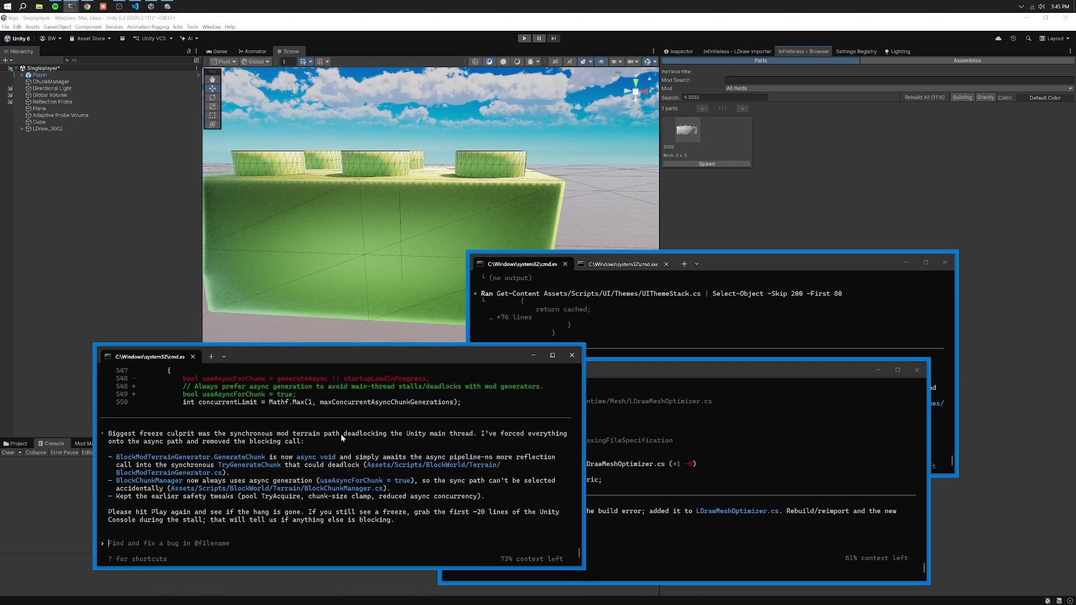
left_click(648, 372)
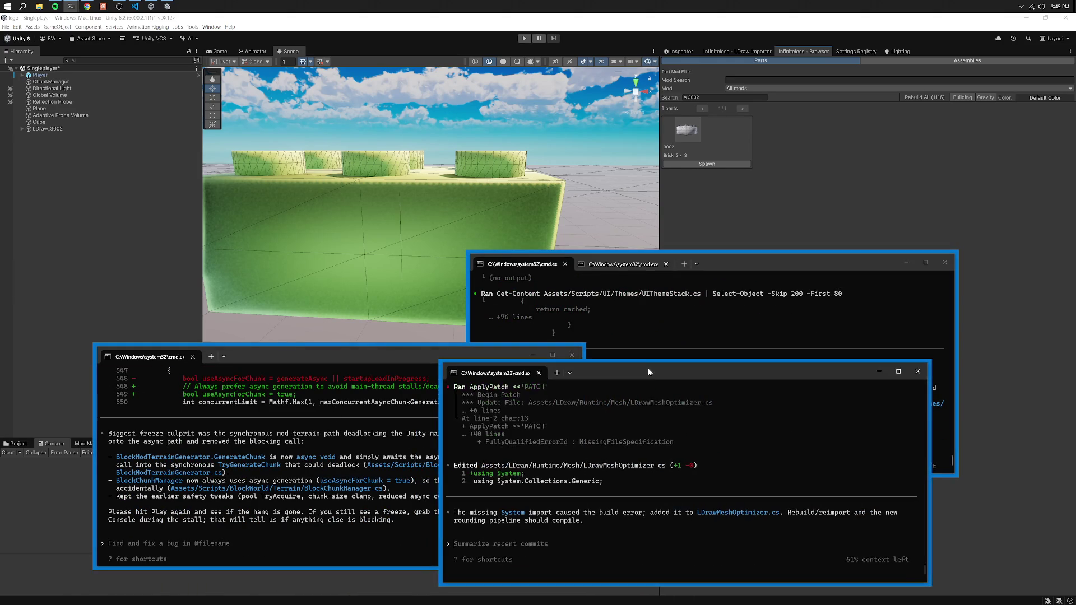
left_click_drag(635, 371, 331, 333)
type("h")
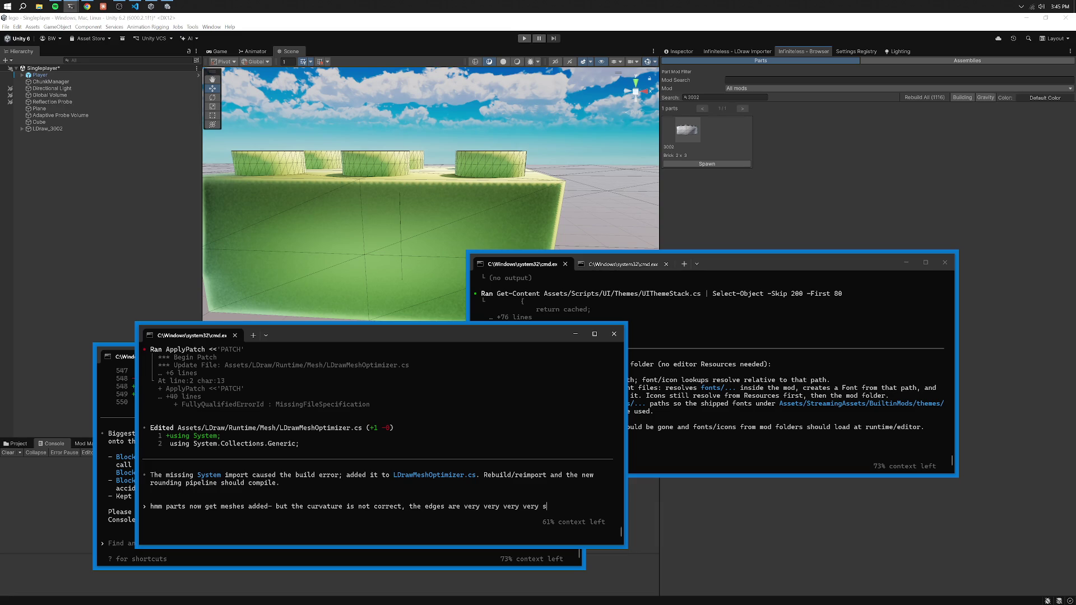
Tell Codex the edges curve outward only very slightly and more faces seem needed.
type("tu")
key("BackSpace")
type("utwards???  idk-  regardless it seems like we'd need more")
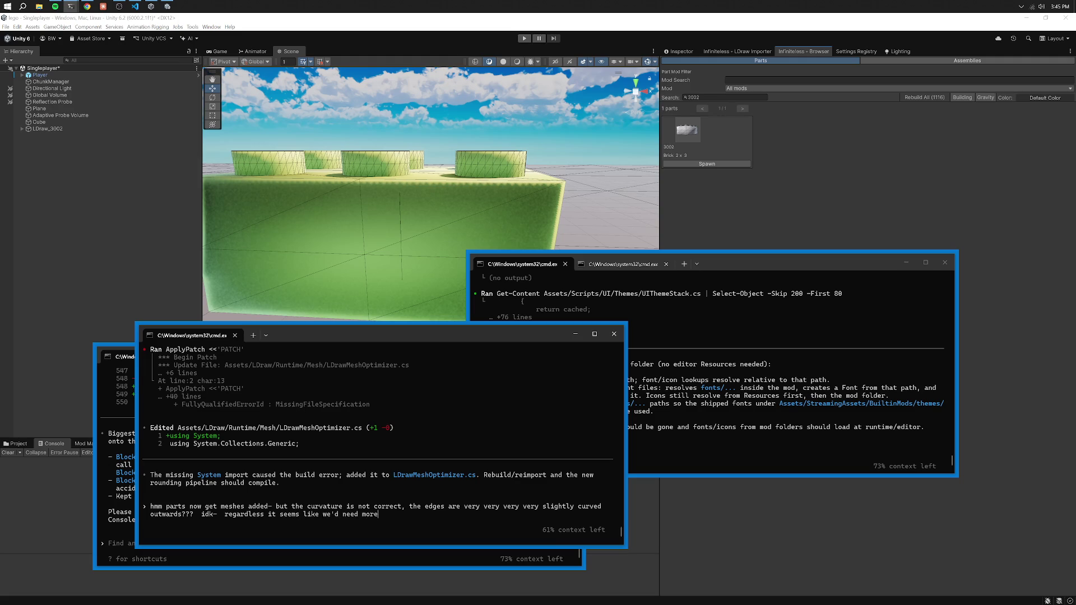
type("tc")
key("Return")
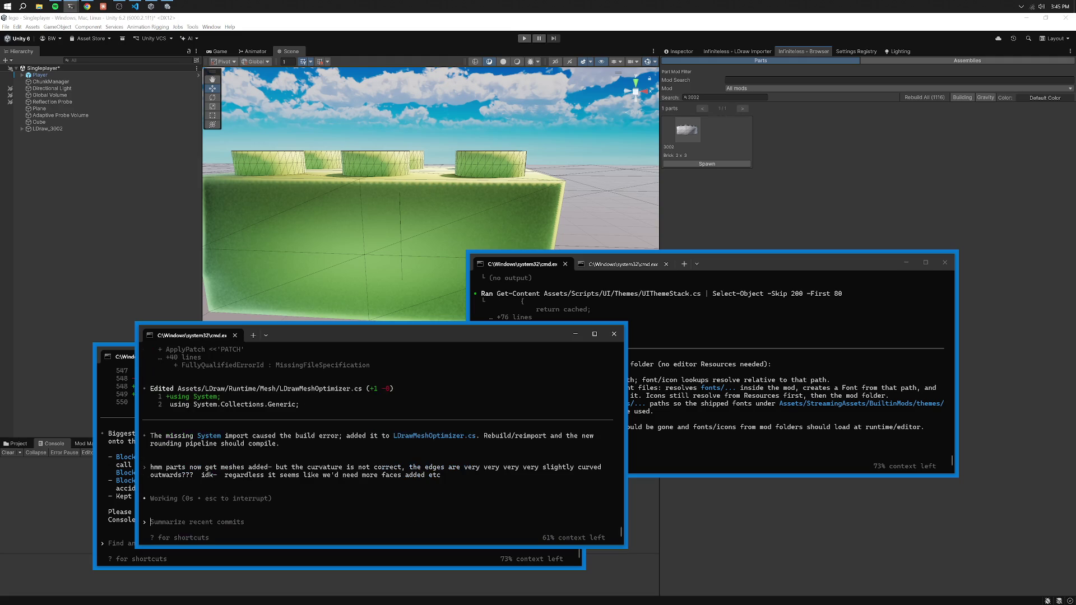
mouse_move(361, 335)
left_mouse_down()
mouse_move(689, 347)
mouse_move(672, 346)
left_mouse_up()
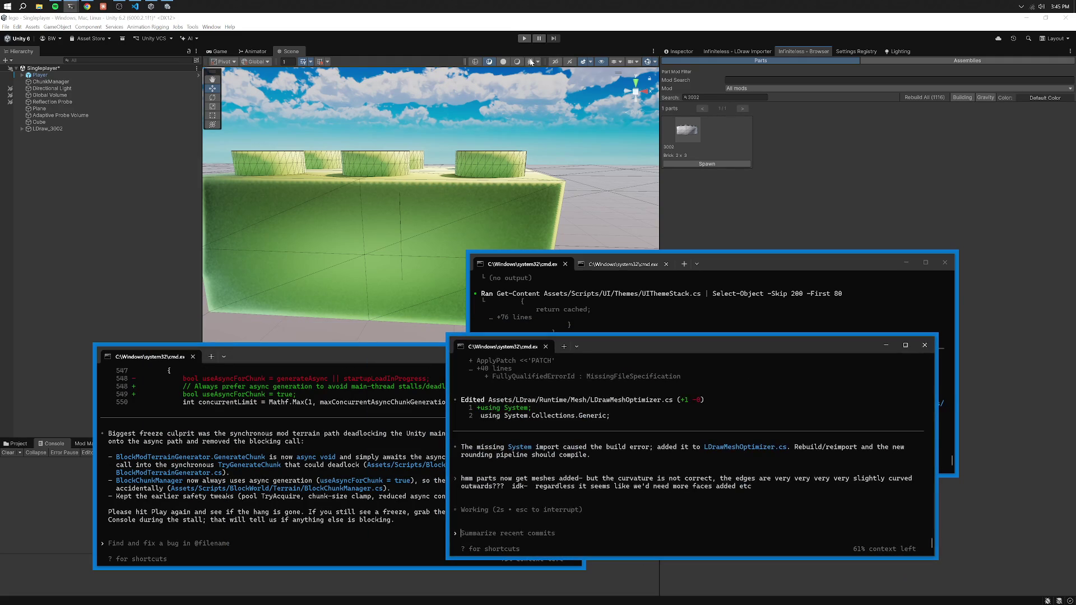
Play-test the scene with the LDraw_3002 brick, stop it, and expose the chunkX Console errors.
left_click(546, 140)
key("ctrl+p")
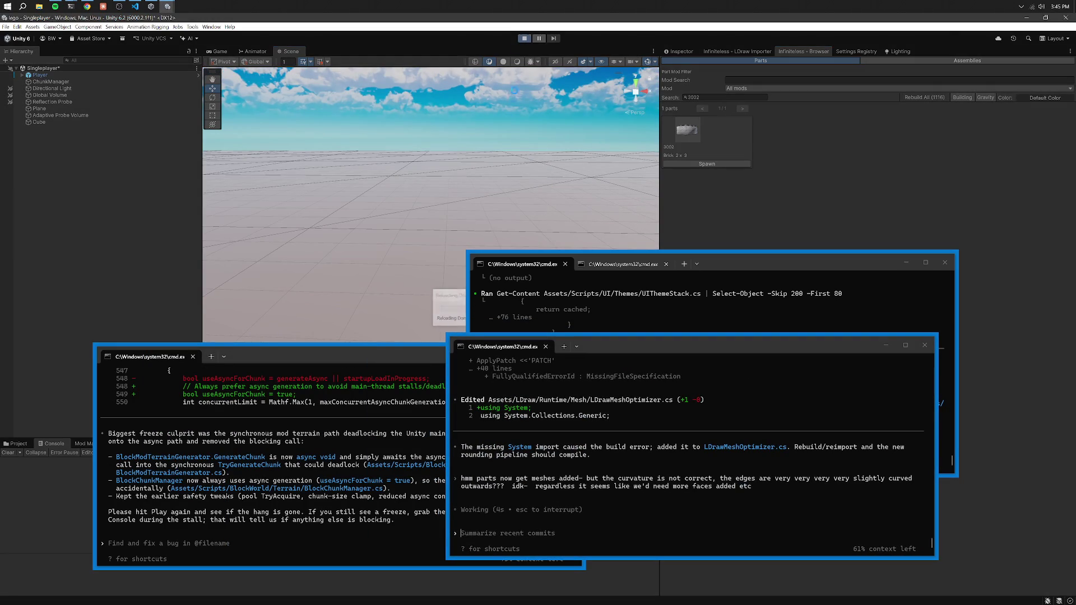
left_click_drag(269, 362, 204, 360)
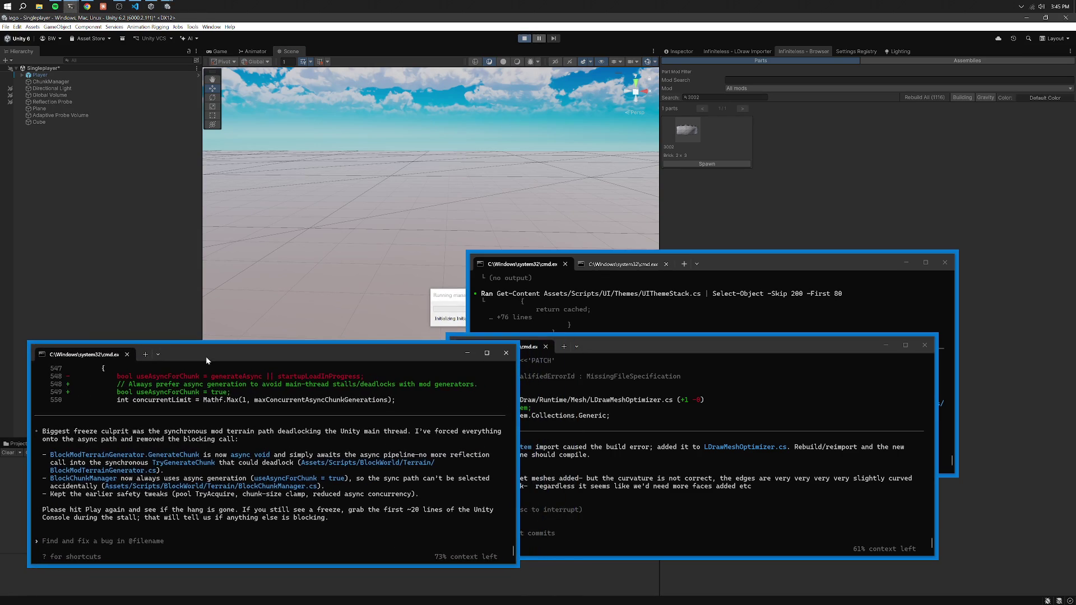
left_click_drag(661, 349, 762, 360)
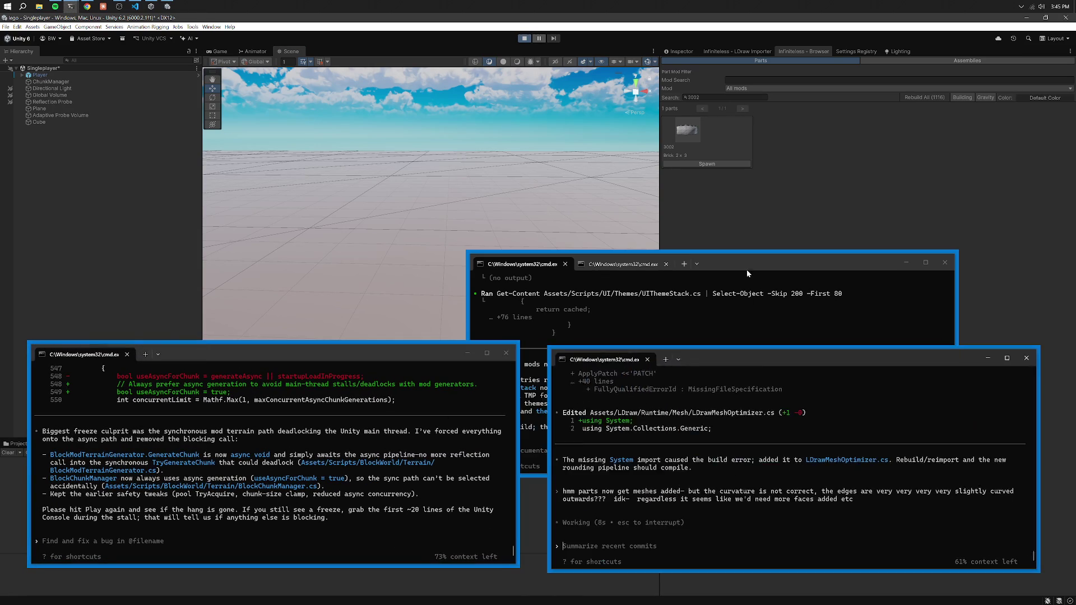
left_click_drag(748, 264, 823, 362)
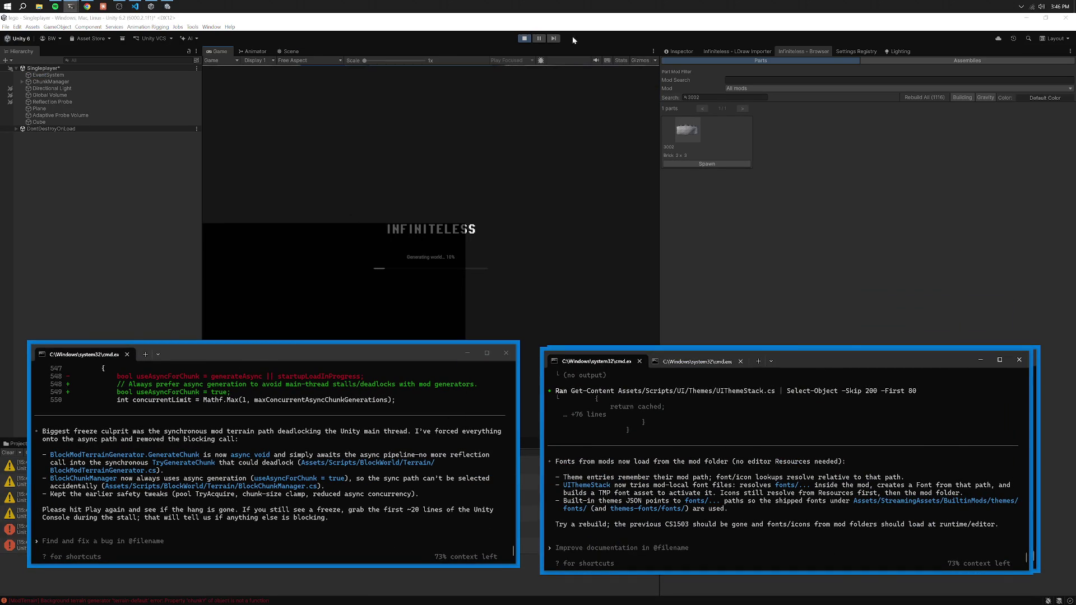
left_click(524, 40)
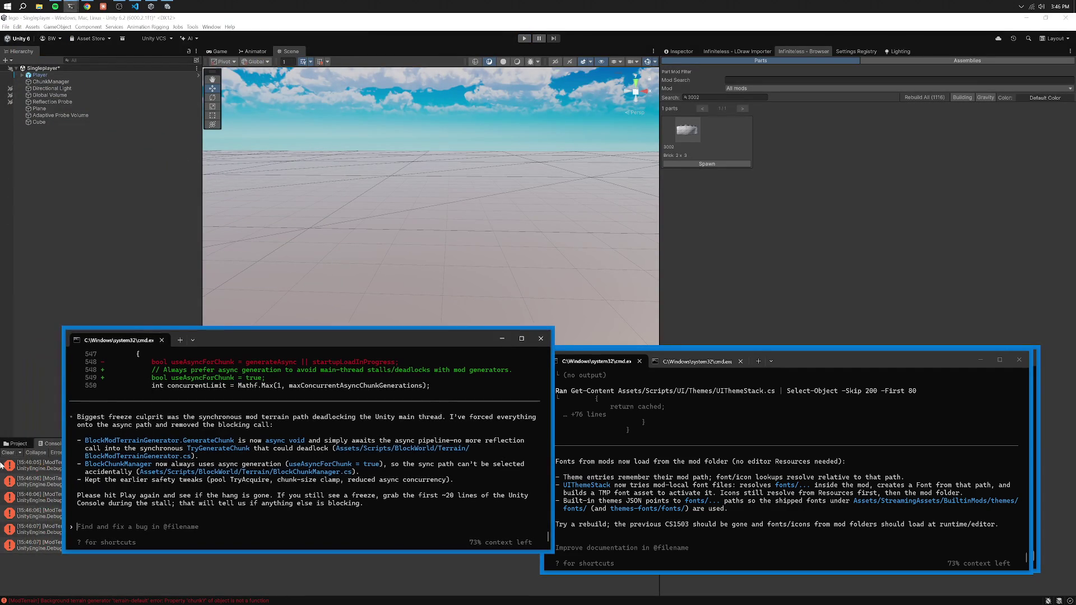
left_click_drag(192, 351, 222, 196)
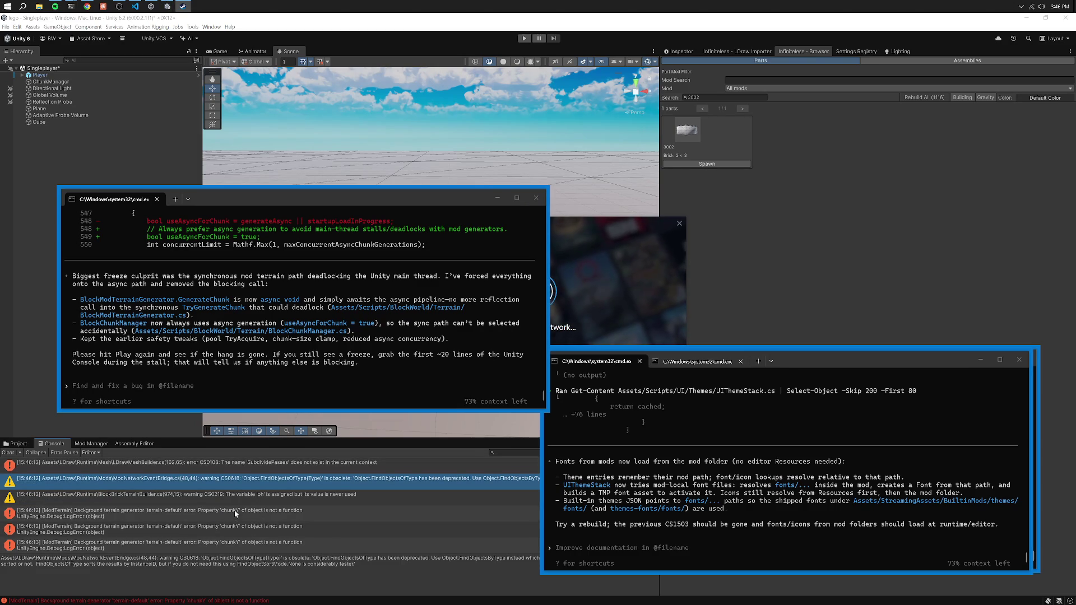
left_click(242, 366)
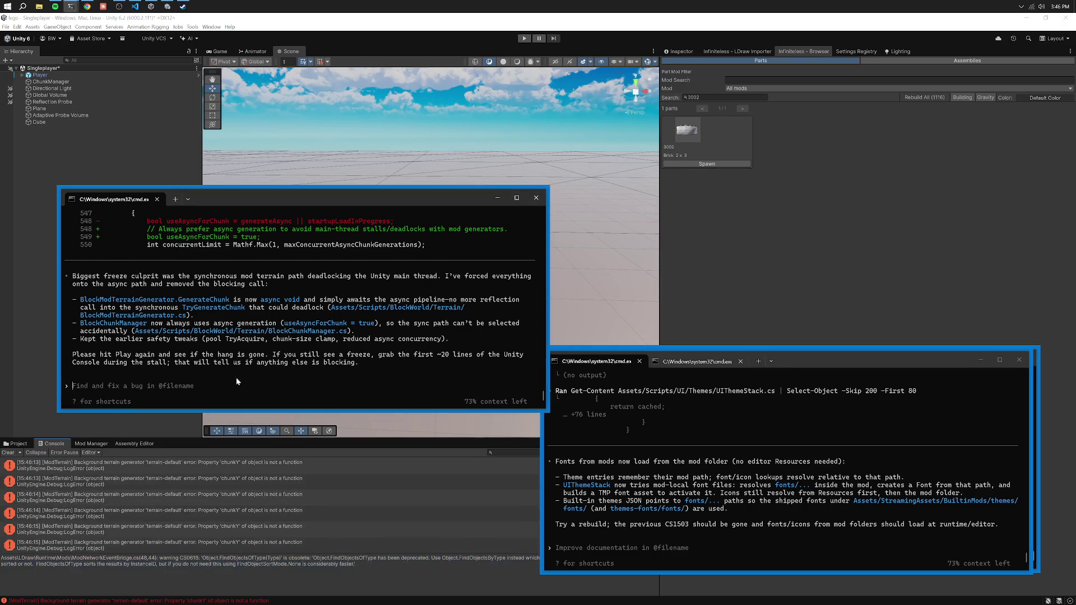
Copy the Console's chunkX terrain error and submit it to the Codex agent.
left_click(296, 512)
key("ctrl+c")
key("alt+Tab")
key("ctrl+v")
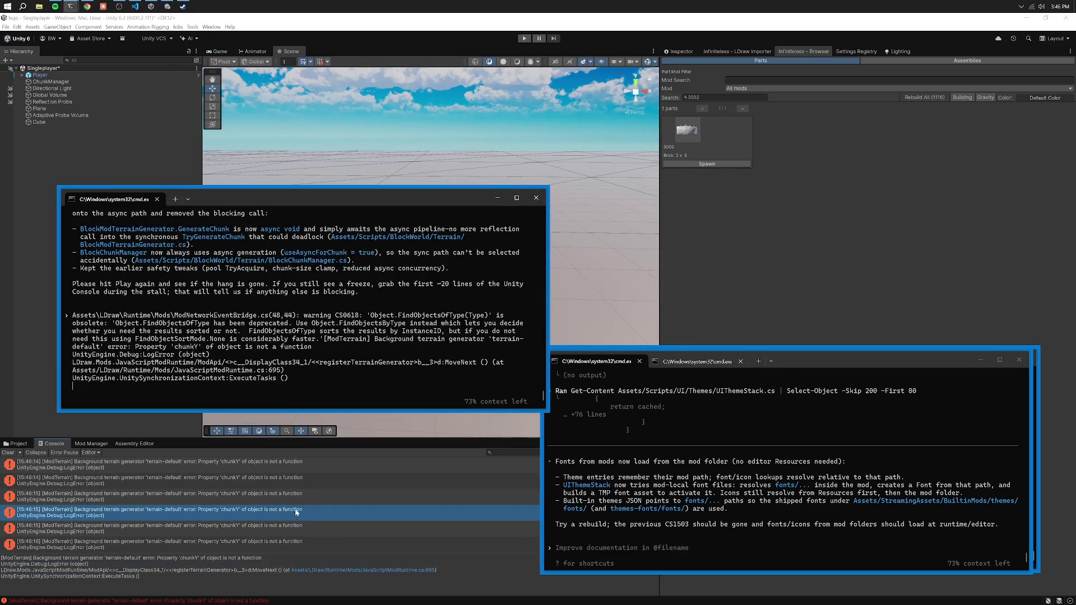
key("Return")
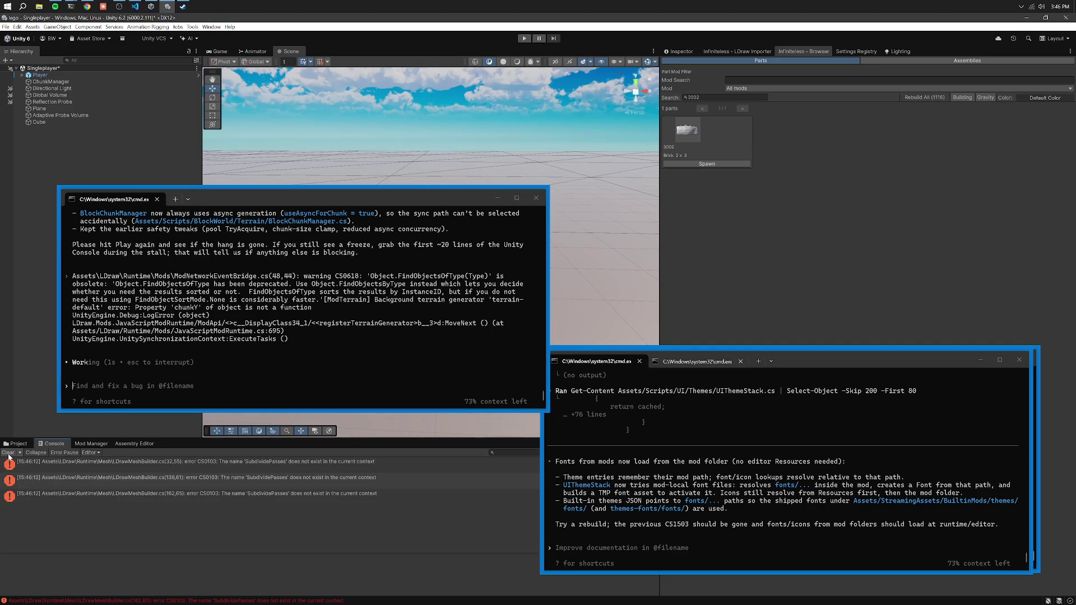
Paste the SubdividePasses CS0103 error into the terrain session prompt, then clear it again.
left_click(196, 479)
key("ctrl+c")
left_click(285, 347)
key("ctrl+v")
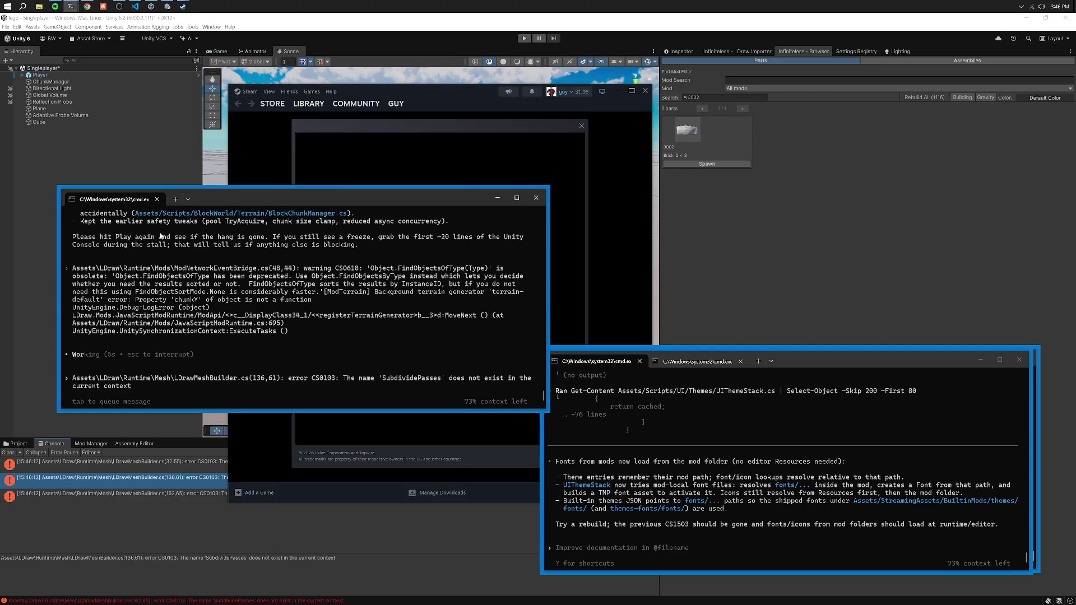
key("BackSpace")
key("BackSpace")
key("BackSpace")
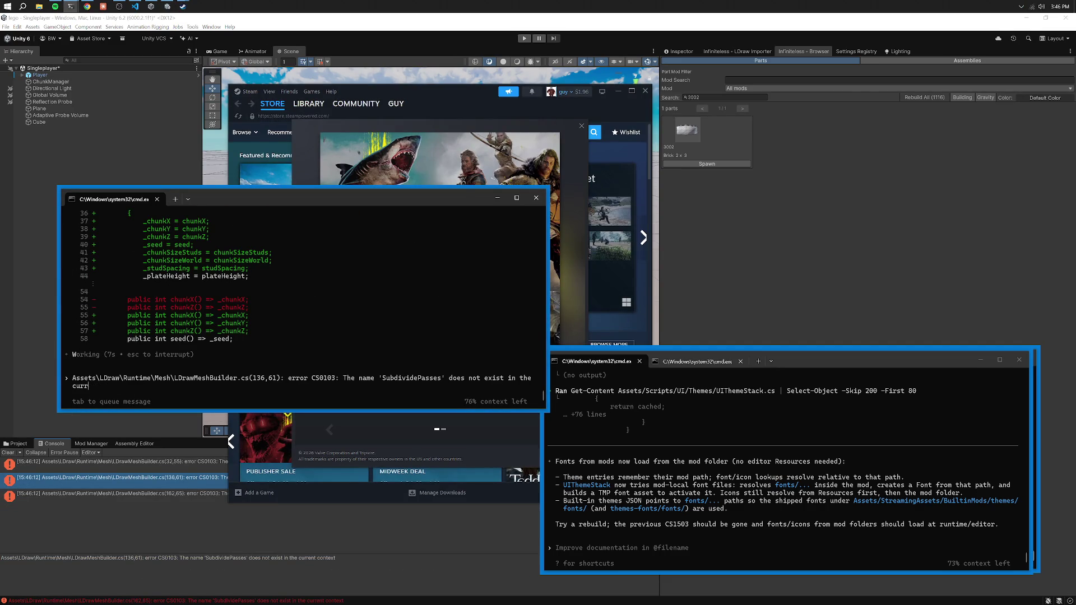
key("BackSpace")
key("BackSpace")
key("BackSpace")
key("BackSpace")
key("BackSpace")
key("BackSpace")
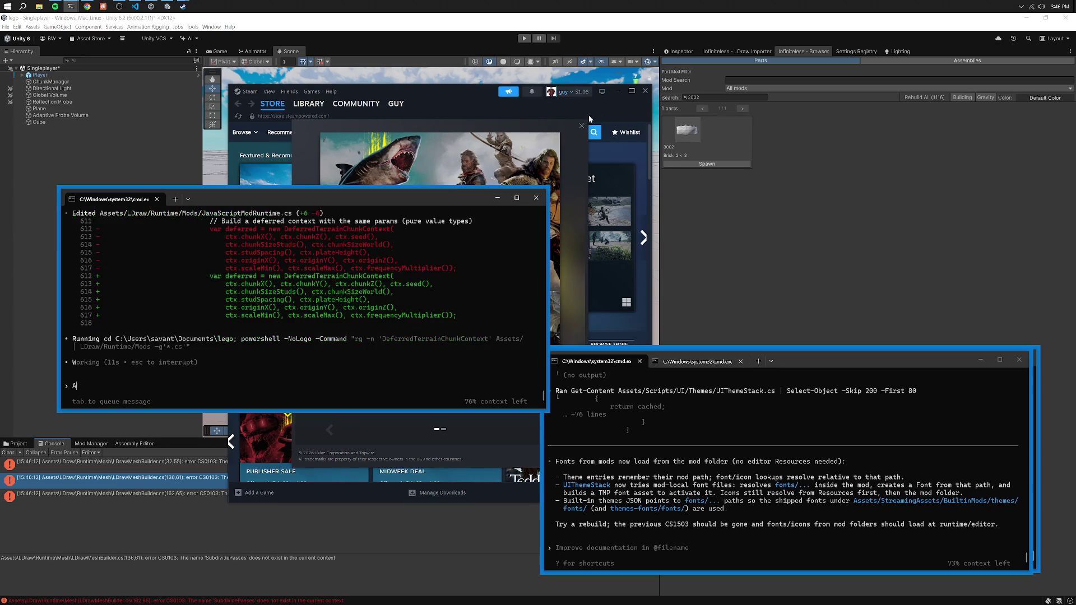
key("BackSpace")
key("BackSpace")
key("BackSpace")
Minimize Steam and reposition the terrain and themes session windows.
left_click(617, 90)
mouse_move(231, 198)
left_mouse_down()
mouse_move(275, 264)
mouse_move(403, 371)
left_mouse_up()
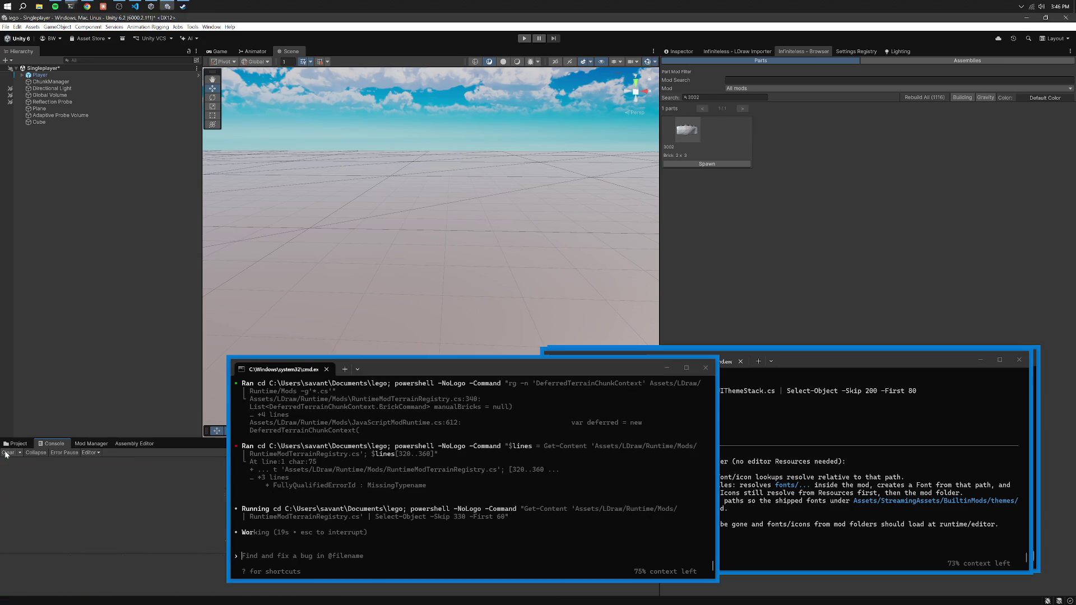
mouse_move(431, 367)
left_mouse_down()
mouse_move(240, 360)
mouse_move(307, 403)
mouse_move(315, 375)
left_mouse_up()
left_click(694, 361)
left_click(604, 362)
left_click_drag(807, 364, 844, 413)
Place the mesh-builder session beside the others so every Codex session stays visible.
left_click(815, 357)
left_click_drag(815, 357, 845, 369)
left_click_drag(426, 374, 424, 361)
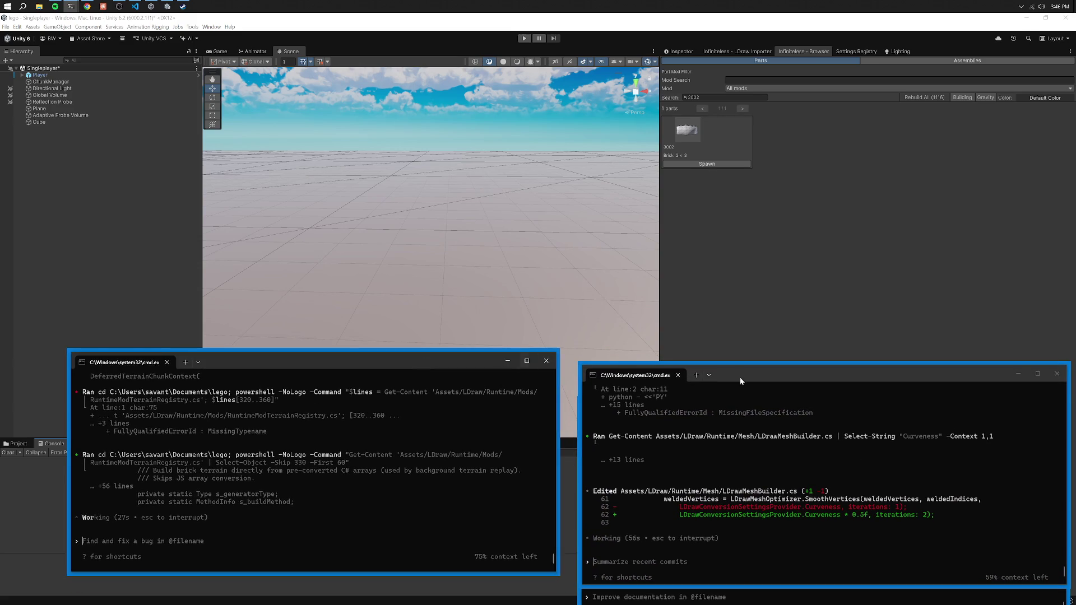
left_click_drag(740, 384, 726, 454)
left_click(837, 369)
left_click_drag(837, 369, 829, 361)
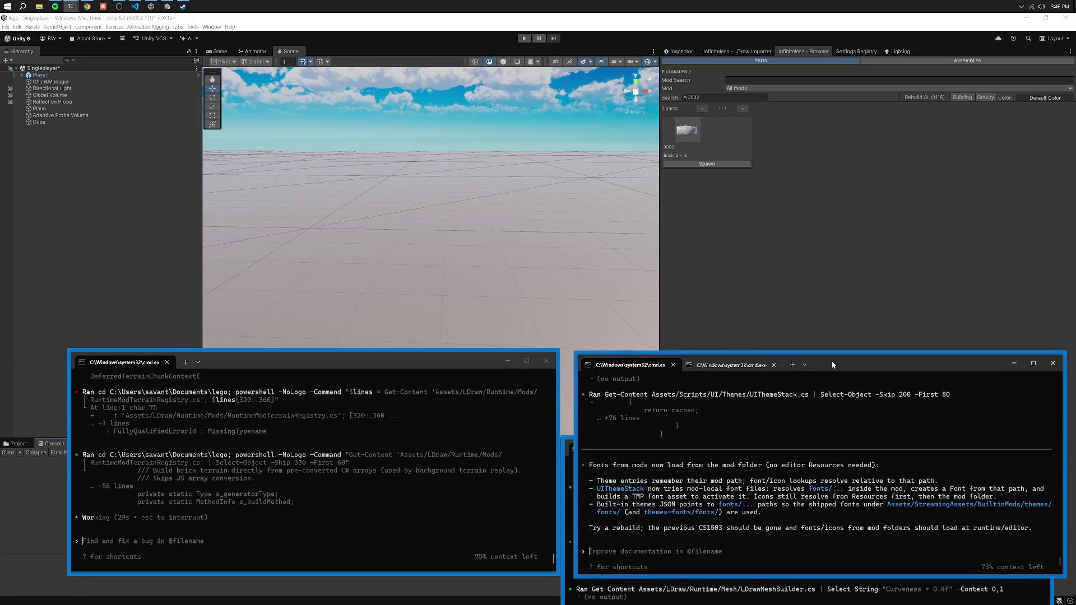
left_click(569, 474)
left_click_drag(714, 442, 730, 362)
left_click_drag(464, 362, 478, 365)
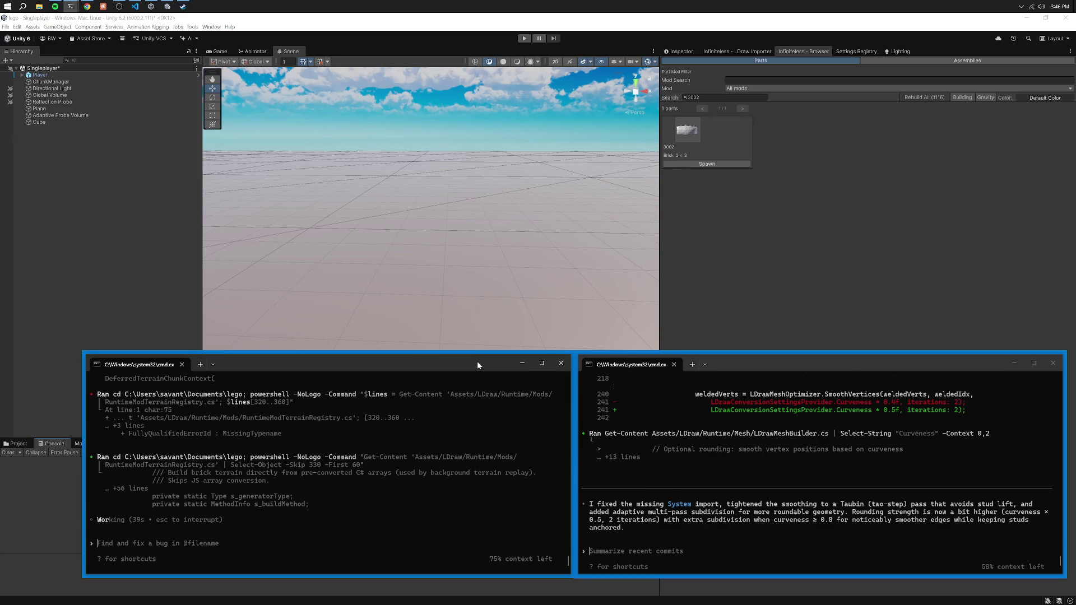
After the script recompile, delete and reconvert part 3002, then spawn the new 2x3 brick.
left_click(540, 233)
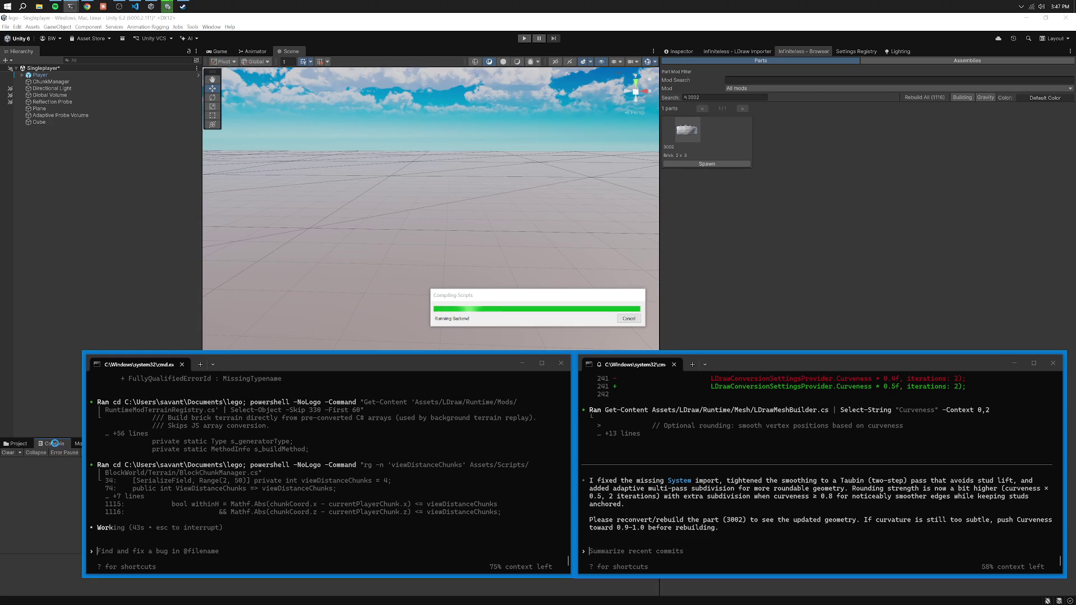
mouse_move(258, 367)
left_mouse_down()
mouse_move(327, 362)
mouse_move(314, 361)
left_mouse_up()
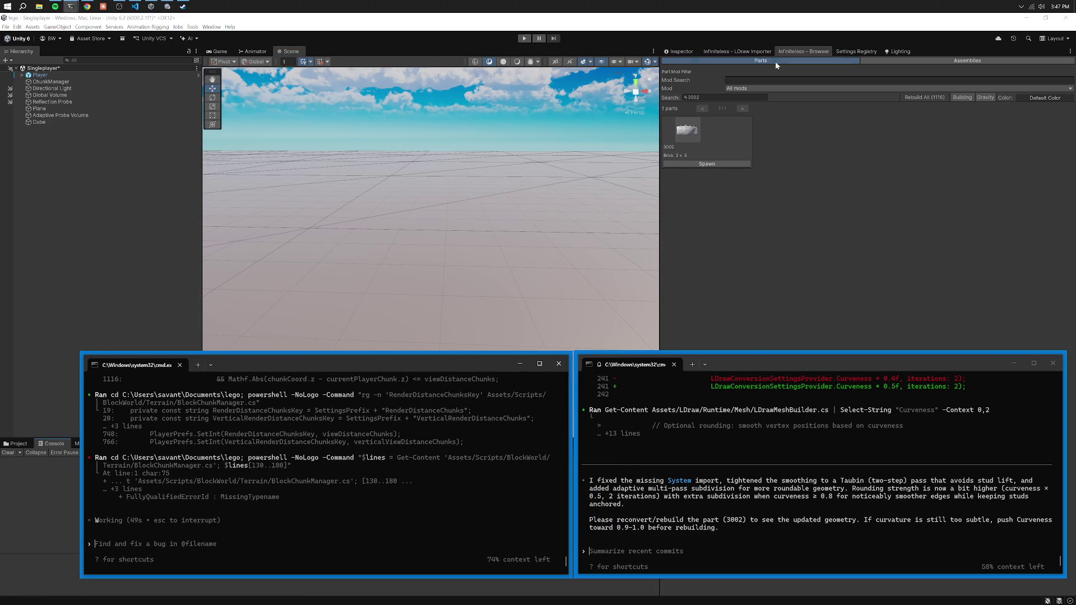
left_click(765, 52)
left_click(1060, 330)
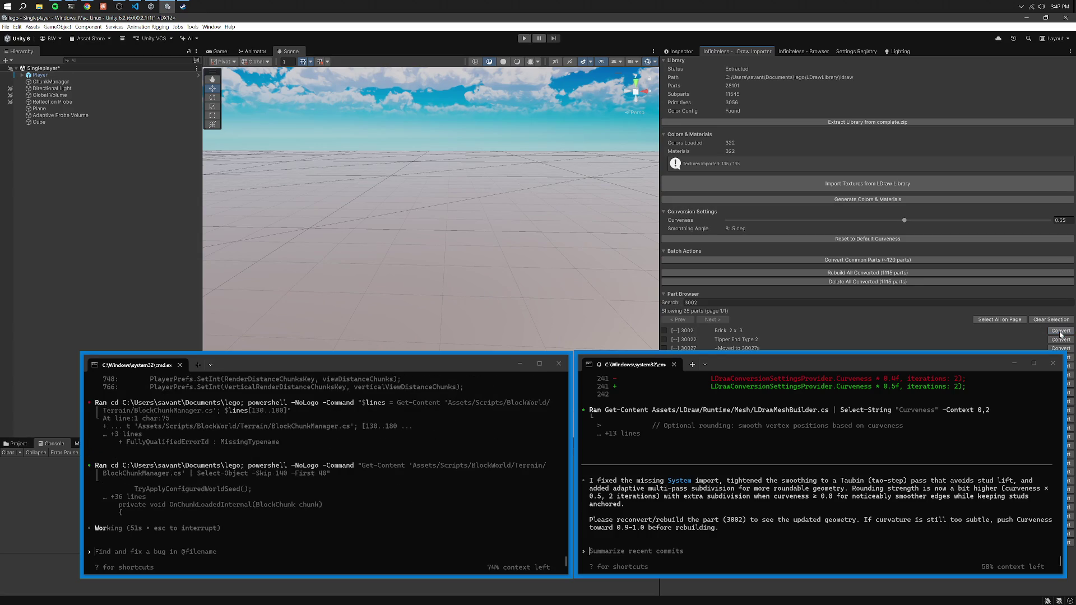
left_click(804, 51)
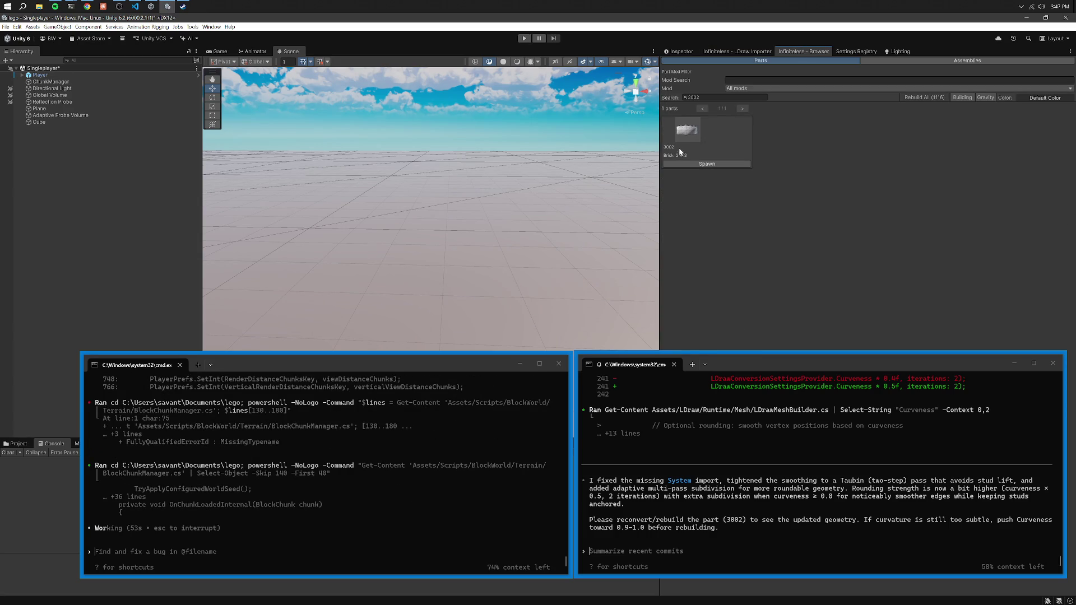
left_click(685, 163)
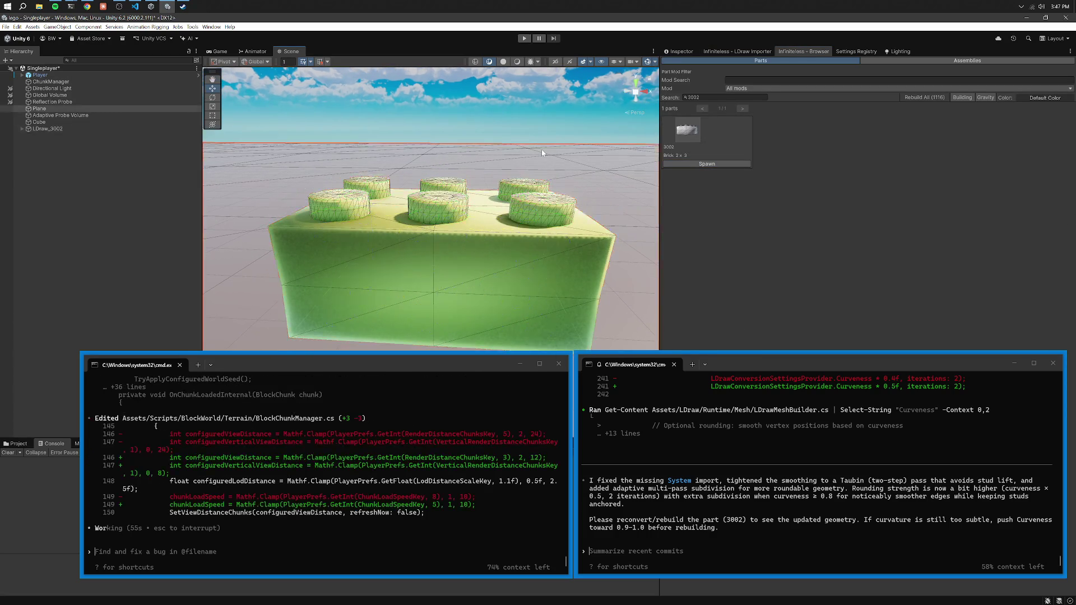
Tell Codex that parts now get meshes but the edge curvature is not correct.
left_click_drag(533, 151, 616, 155)
left_click(758, 452)
type("hmm parts now get meshes added- but the curvature is not correct, the edges are very very very very slightly curved outwards???  idk-  regardless it seems like we'd need more faces added etc")
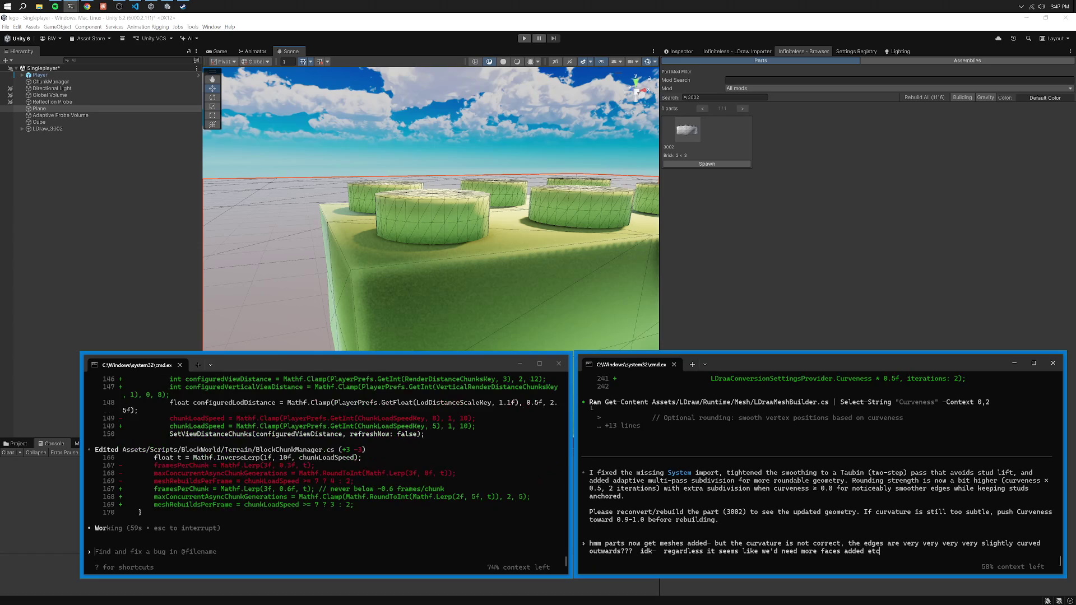
key("Return")
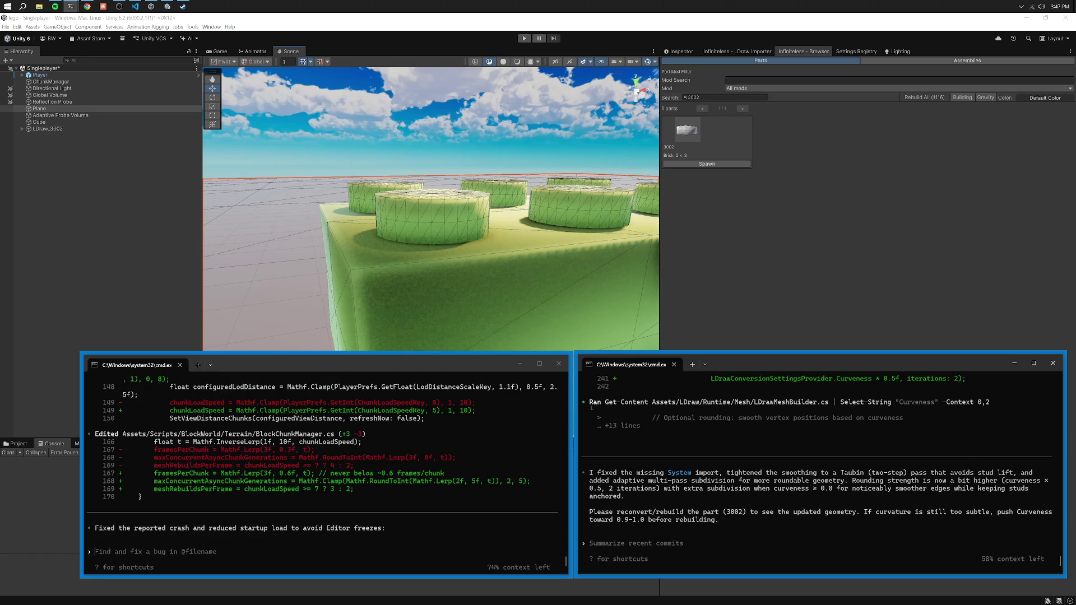
Check the /model options, then report that the respawned brick still shows no curvature.
type("i STILL DONT SEE A CURVATURE??????")
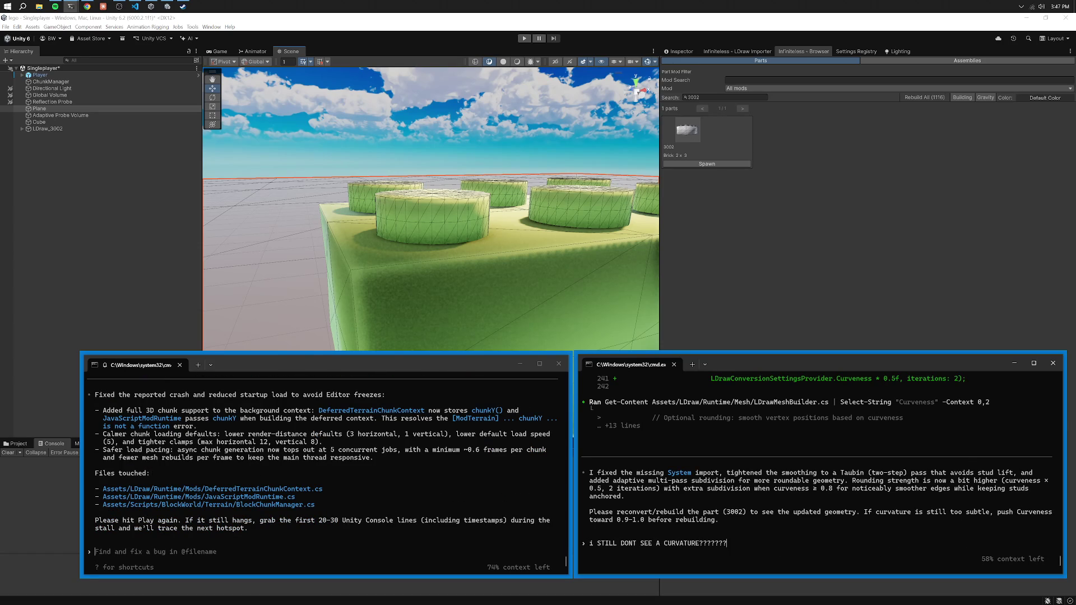
key("BackSpace")
key("BackSpace")
key("BackSpace")
type("/model")
key("Return")
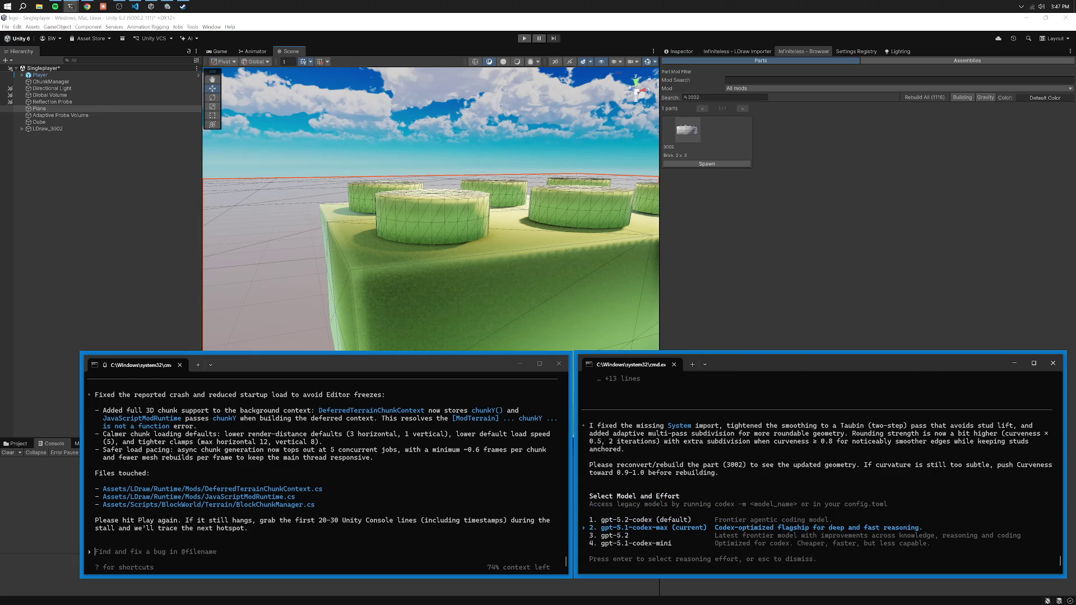
key("Escape")
type("i")
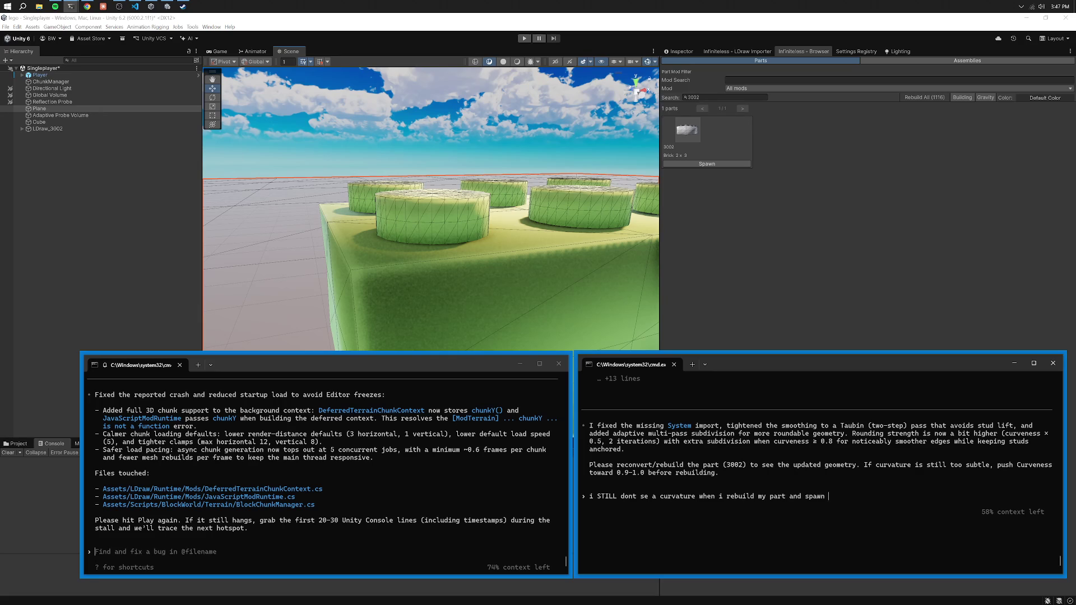
type("?")
key("Return")
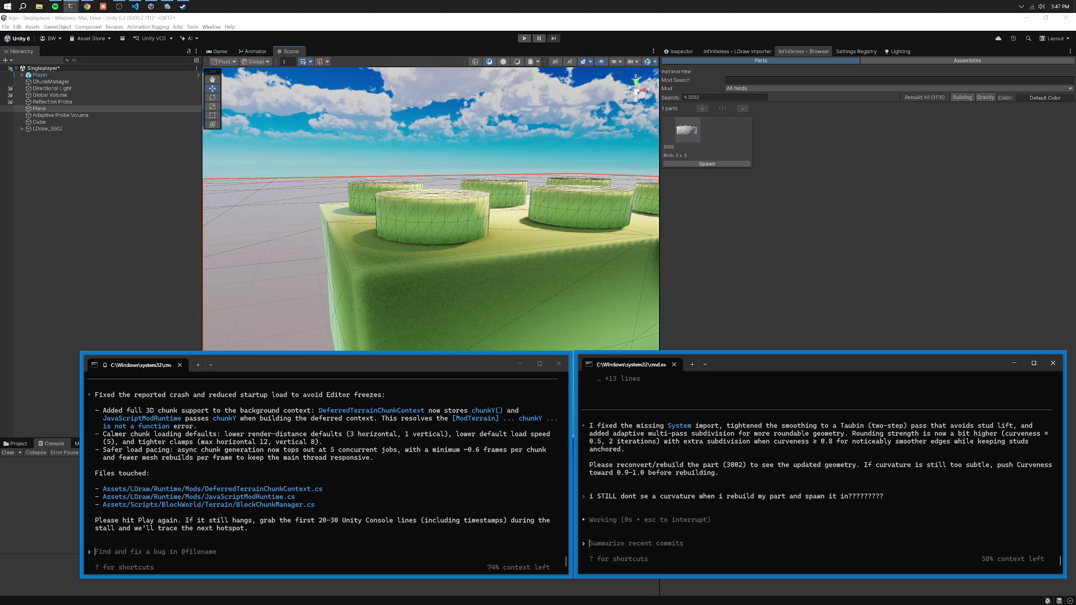
left_click(260, 397)
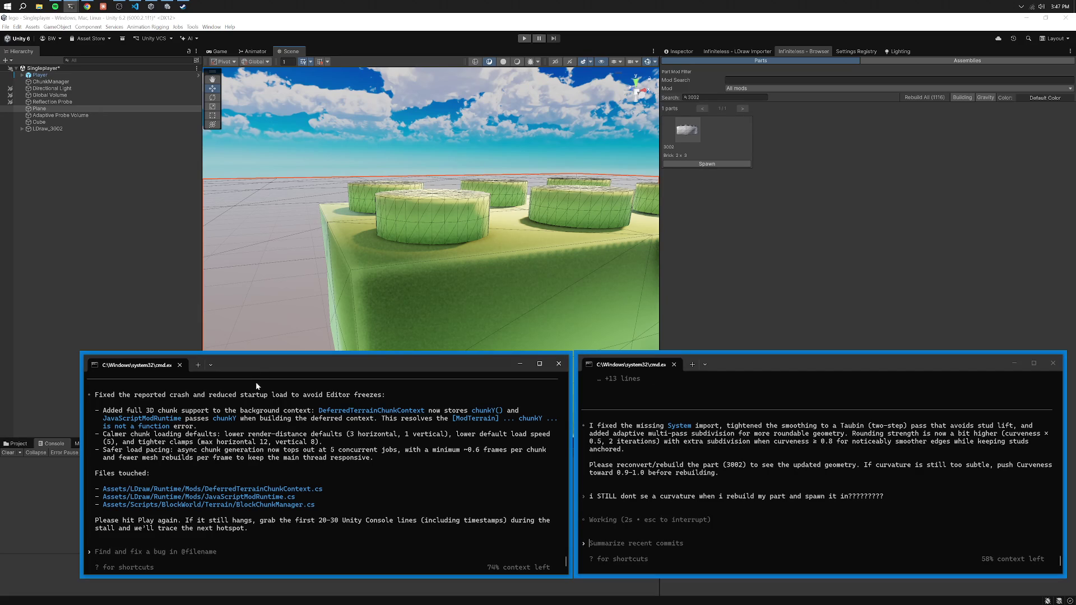
left_click(289, 341)
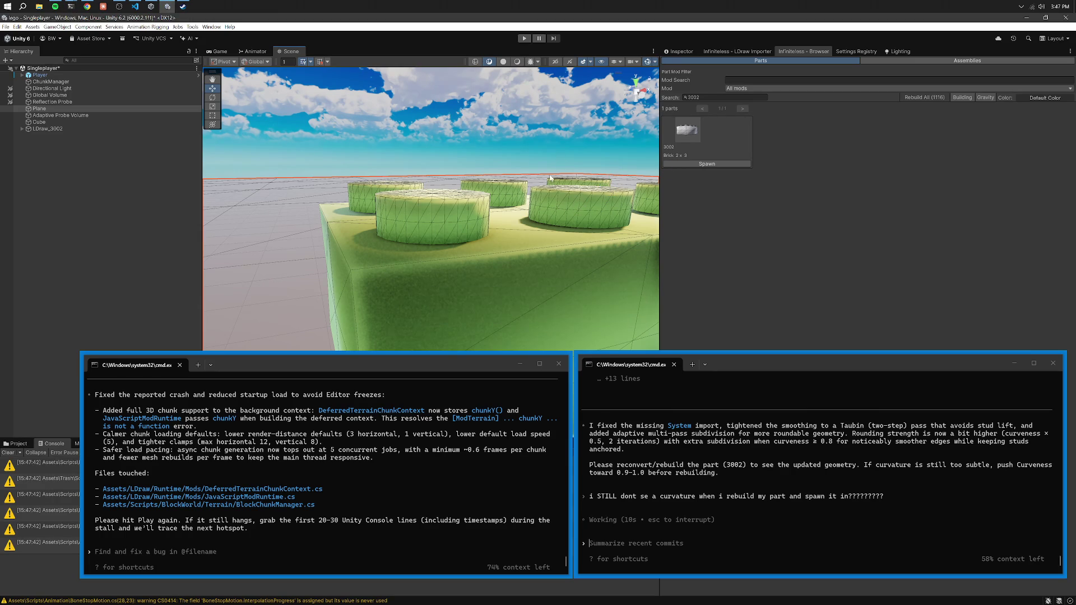
Clear the Console, delete the old LDraw_3002 brick from the scene, and reconvert part 3002.
left_click(9, 452)
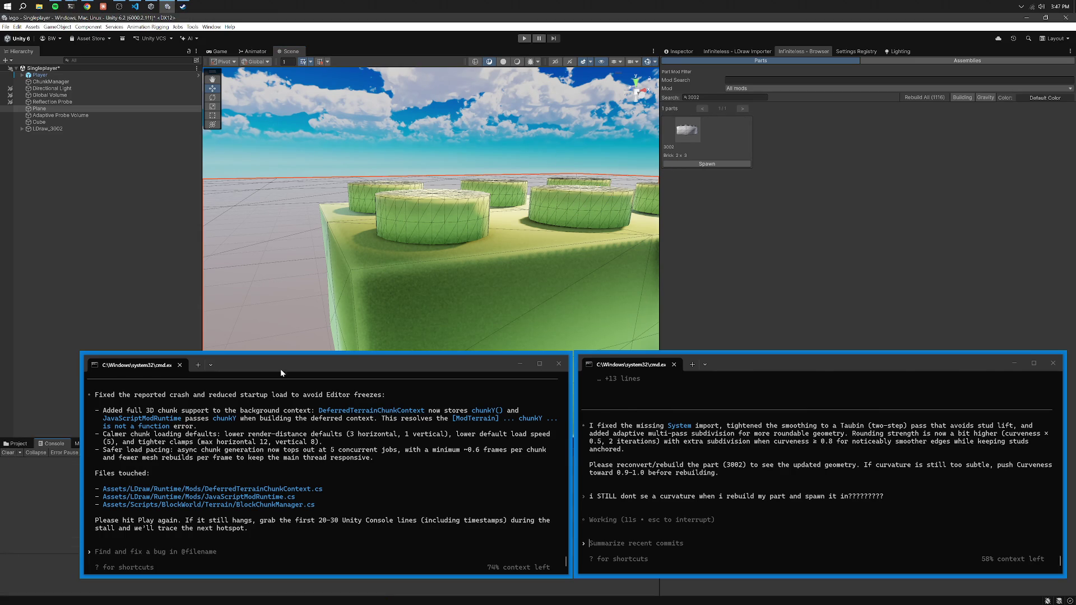
left_click(730, 51)
left_click(1060, 331)
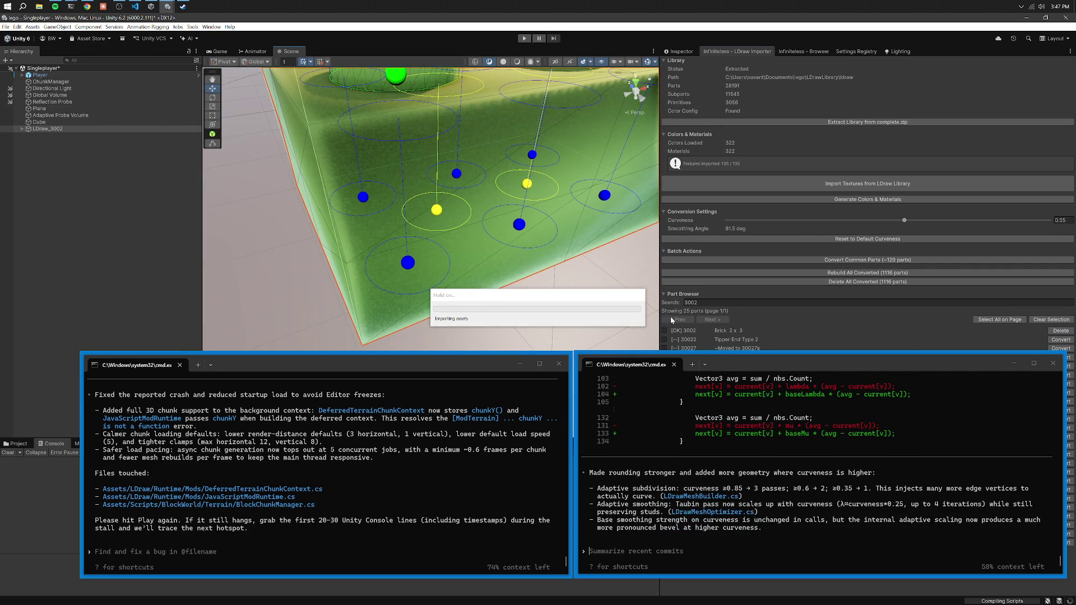
right_click(563, 231)
left_click(582, 240)
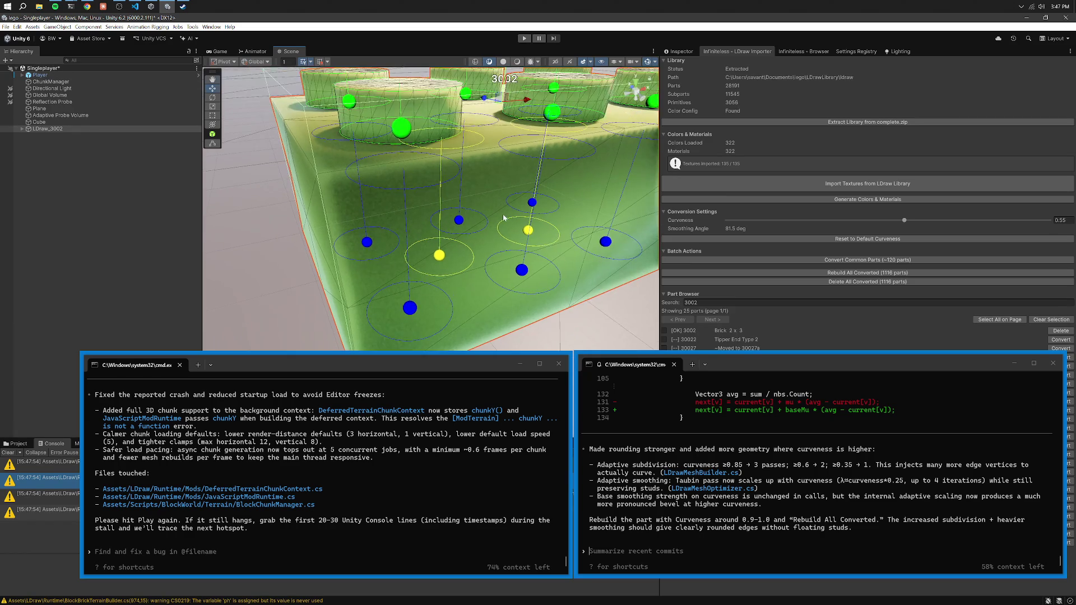
key("Delete")
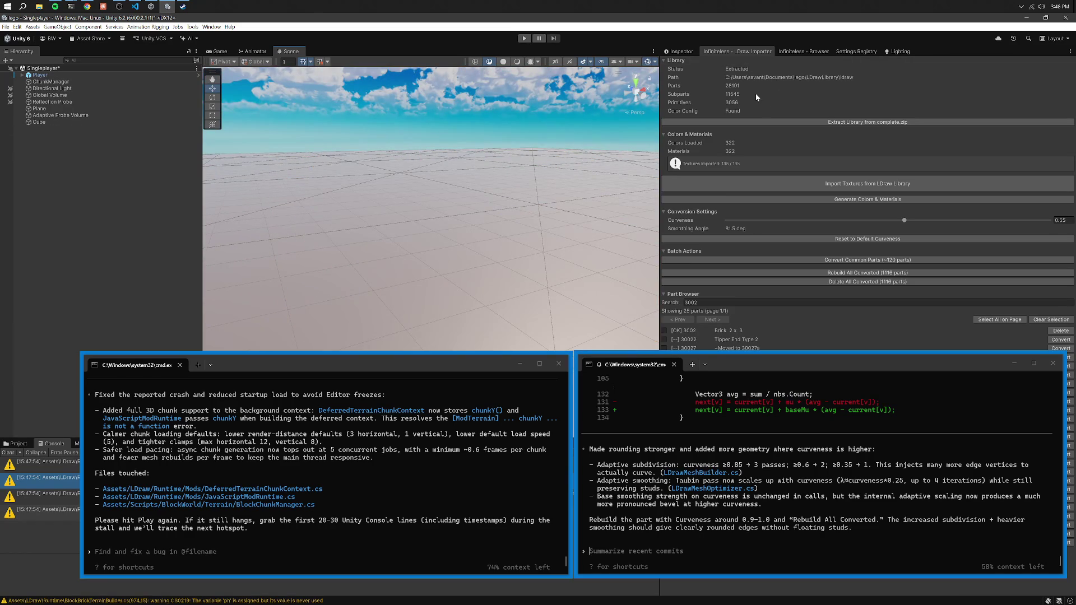
left_click(1060, 330)
left_click(1060, 330)
Spawn the reconverted 3002 brick and orbit to view it from above.
left_click(801, 52)
left_click(706, 162)
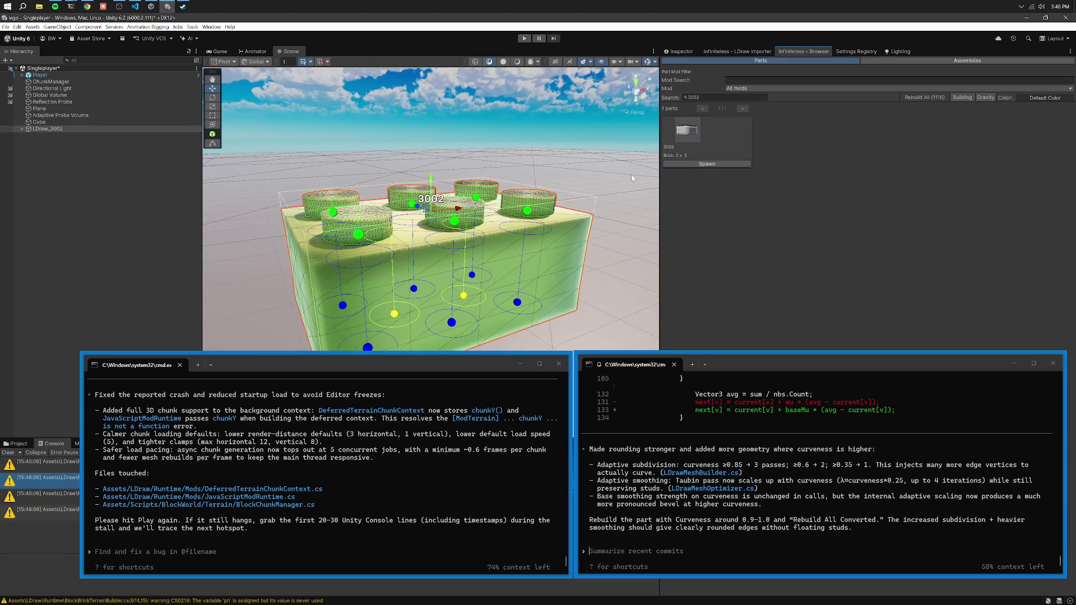
left_click_drag(566, 110, 515, 126)
Tell Codex the studs have more faces than the brick body and hard edges still lack curvature.
left_click(762, 408)
type("ok we now have more face")
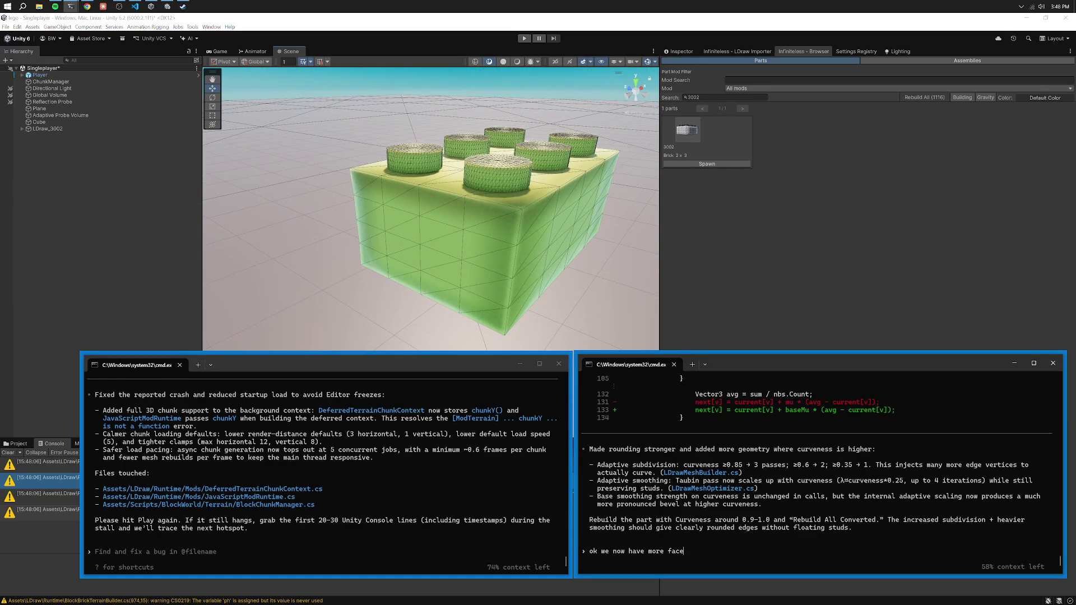
type("s- but the studs have mo")
type("re faces then the m")
type("ain brick bod")
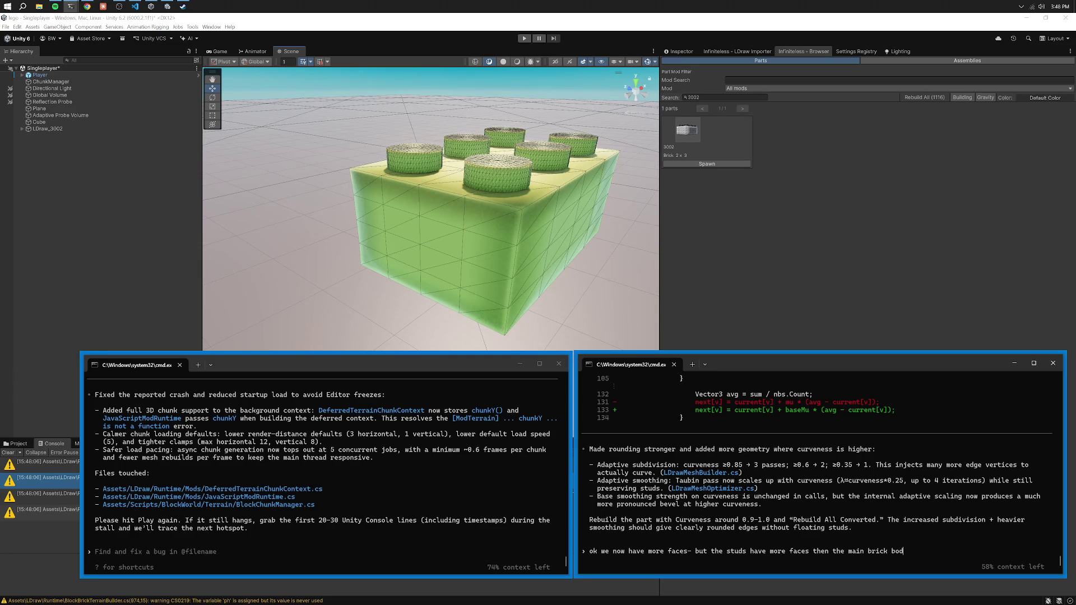
type("y got?  we need some math to add a ")
type("normalized")
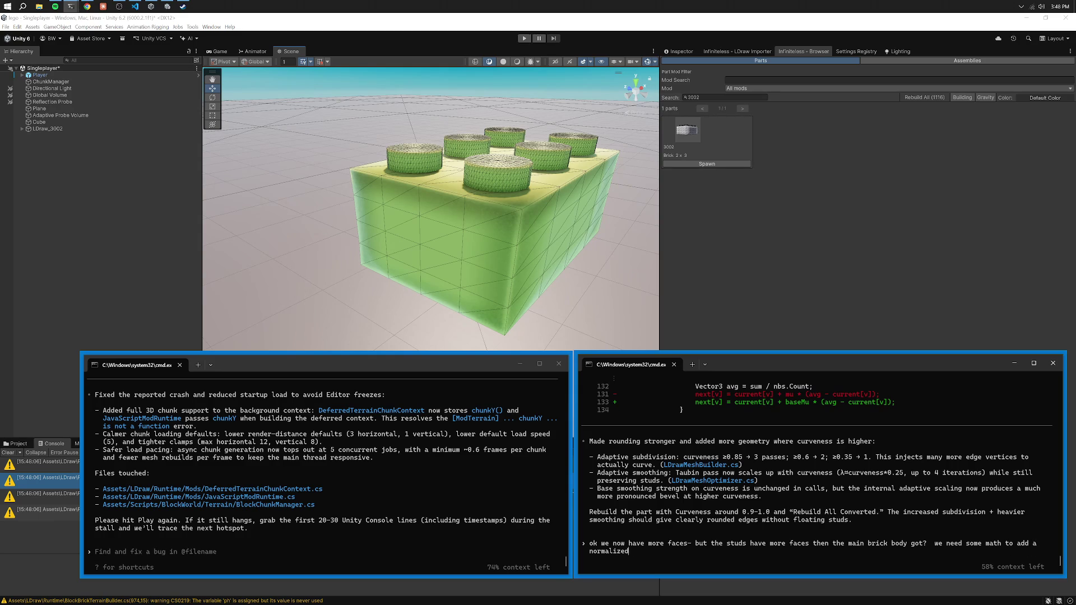
type(" amount-  also there is no")
mouse_move(314, 168)
left_mouse_down()
mouse_move(265, 133)
mouse_move(305, 95)
left_mouse_up()
left_click(800, 469)
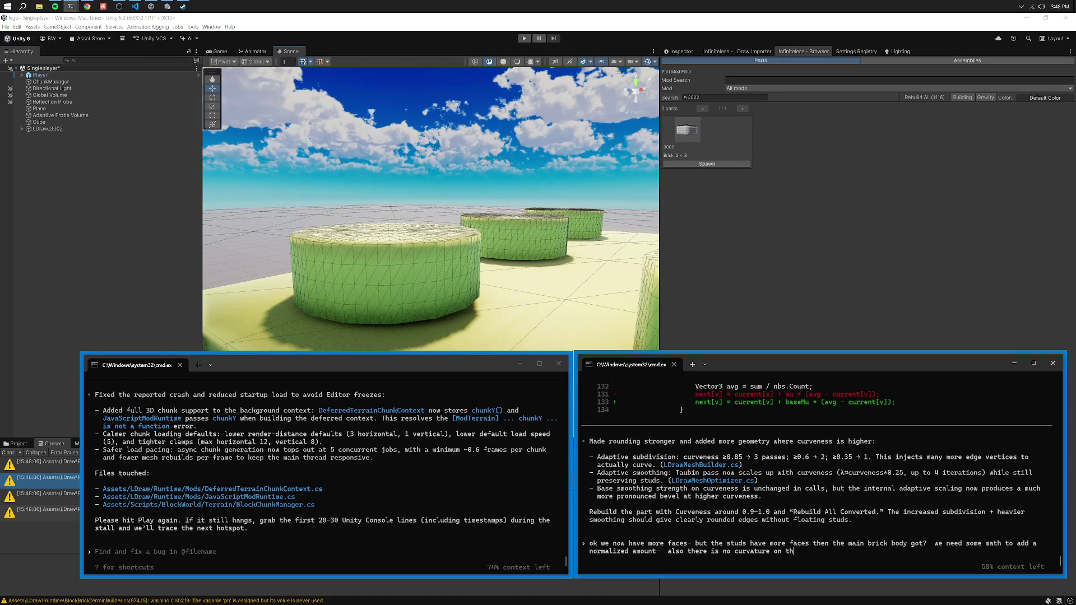
type("ges STILL- thats what your ")
type("are suppose to be a")
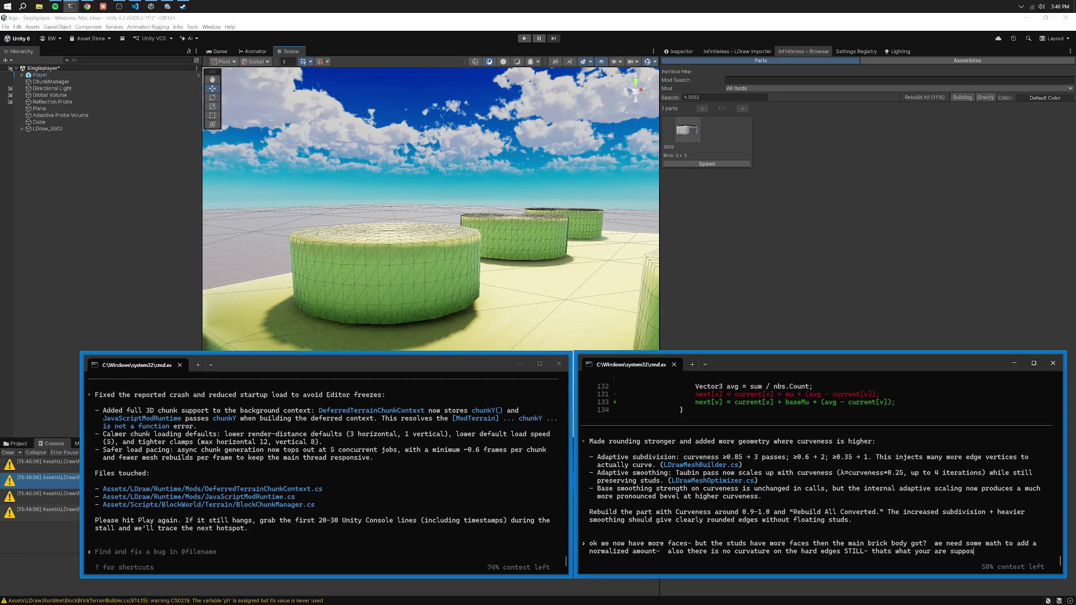
type("dding?!?!")
key("Return")
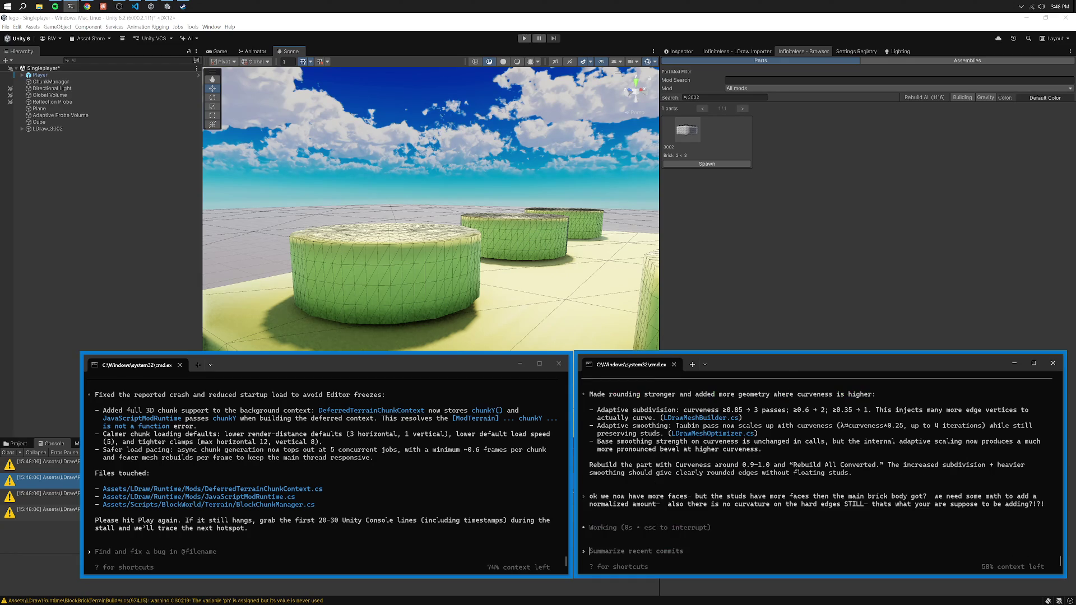
Orbit around the whole green brick to review its edges.
scroll(502, 289, "down", 10)
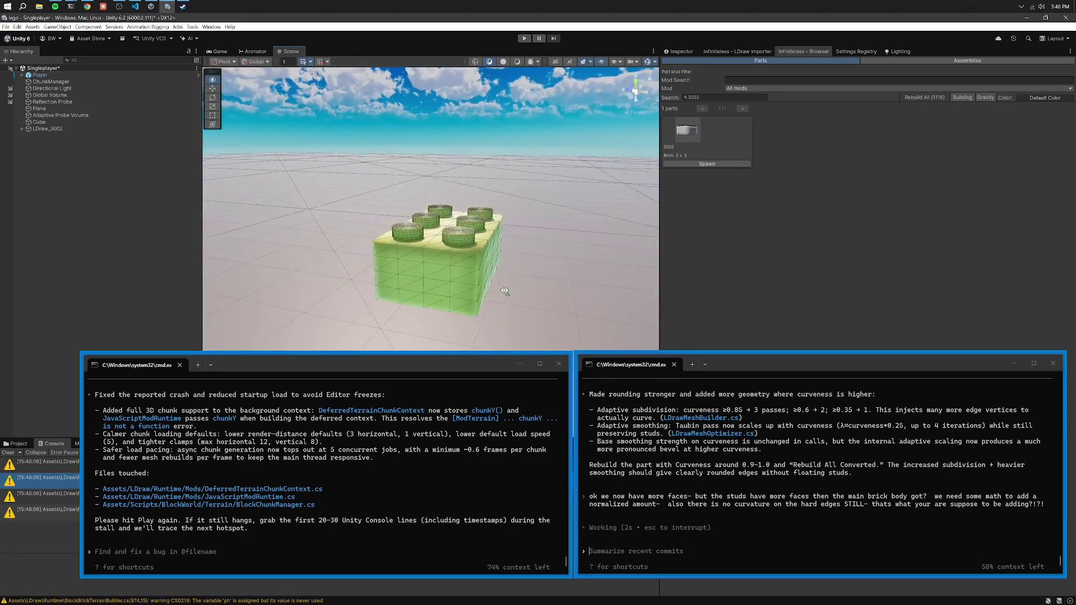
left_click_drag(493, 285, 645, 303)
scroll(502, 290, "up", 5)
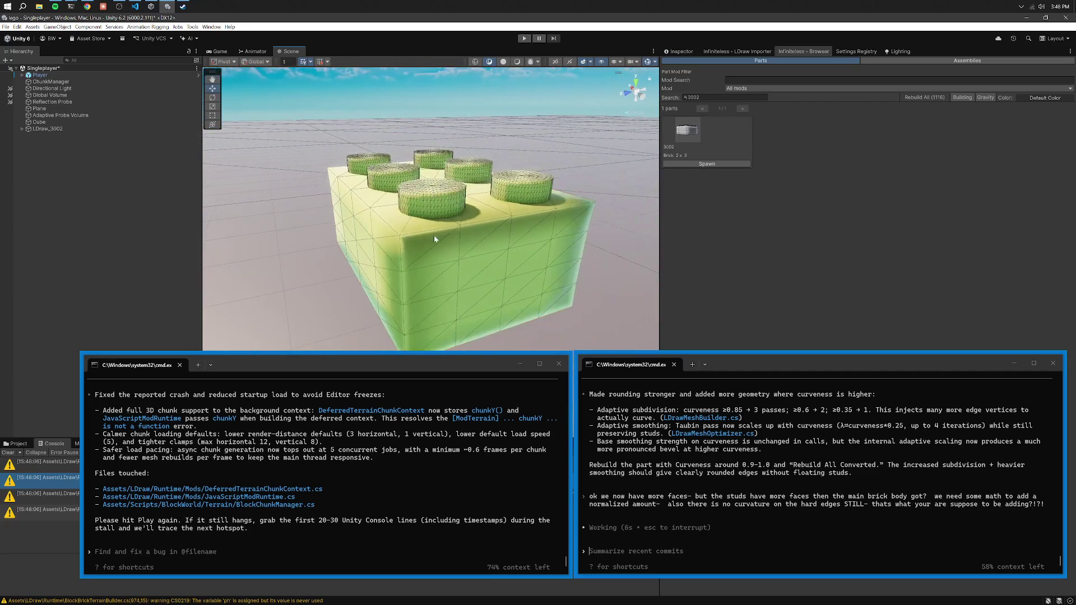
Run the game in Play mode and look down on the player in the Scene view.
left_click(524, 39)
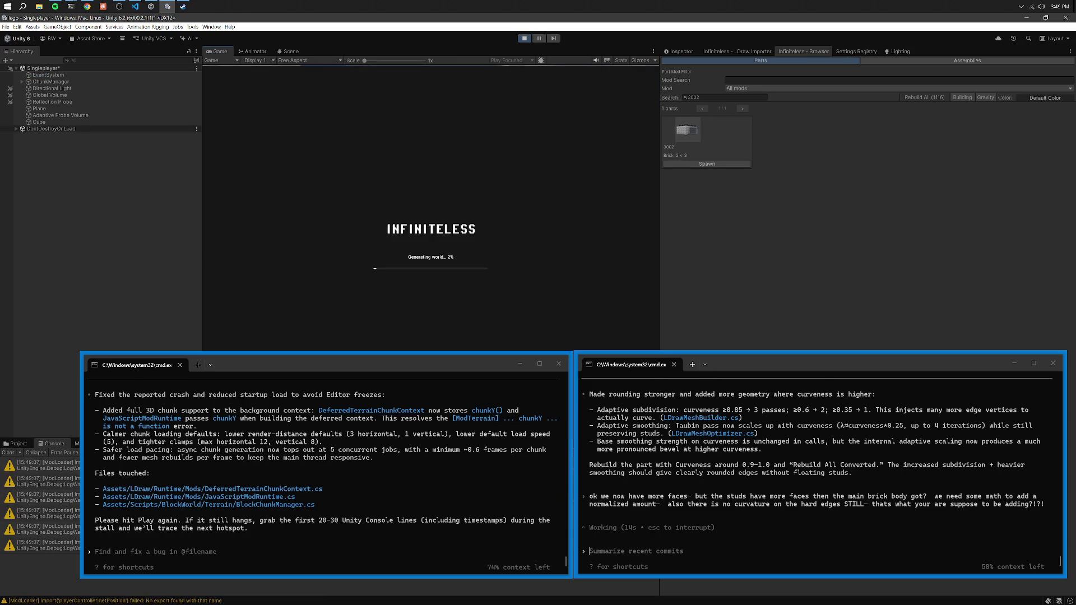
left_click(289, 51)
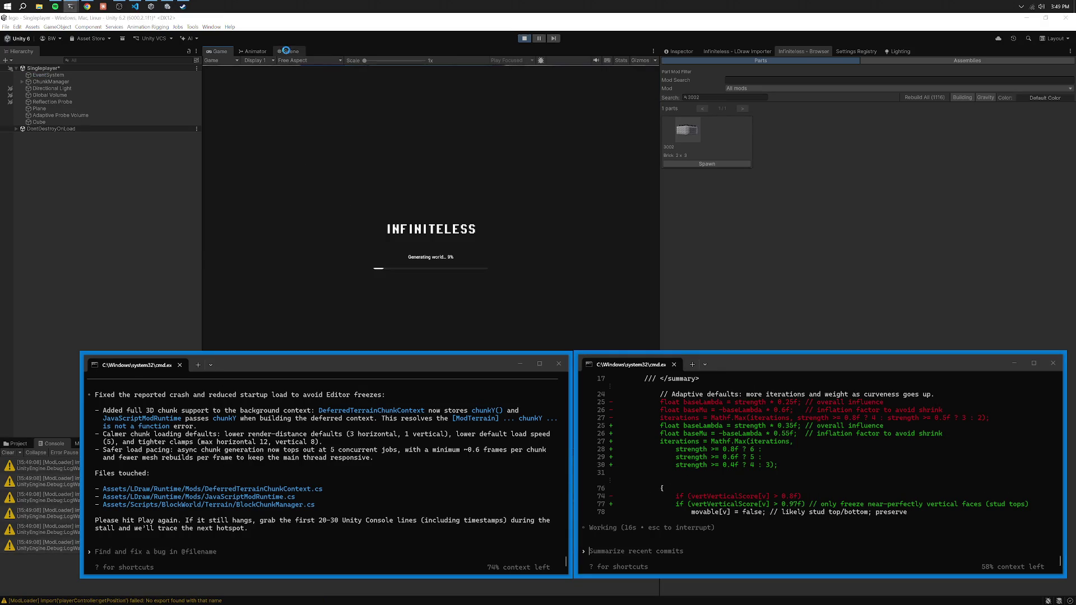
mouse_move(299, 85)
left_mouse_down()
mouse_move(495, 183)
mouse_move(632, 127)
mouse_move(558, 136)
mouse_move(574, 135)
mouse_move(547, 79)
mouse_move(663, 113)
mouse_move(663, 132)
left_mouse_up()
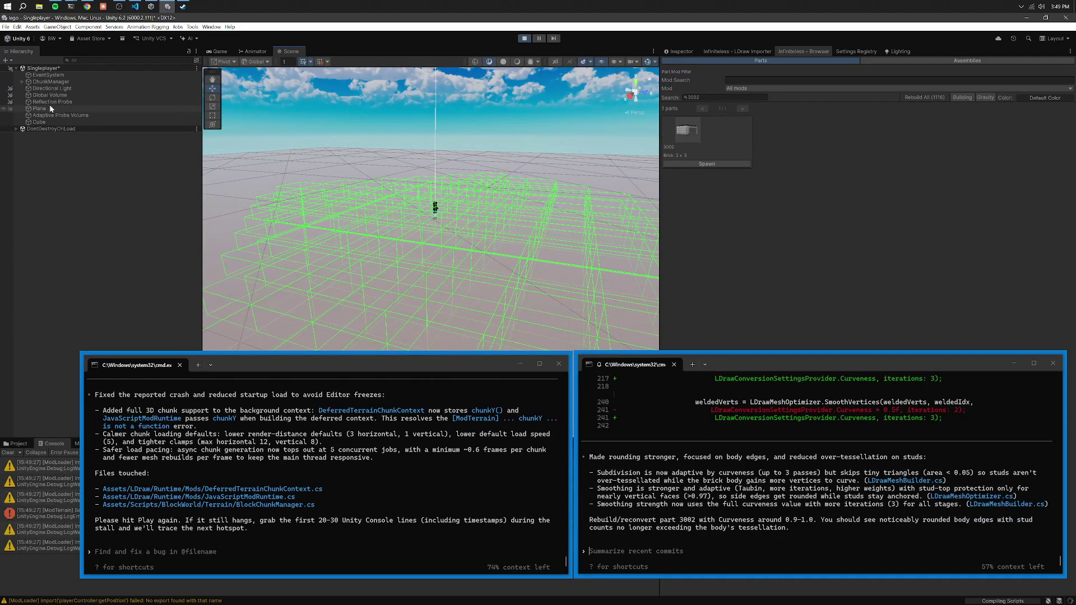
Select the Player under DontDestroyOnLoad, orbit the world view, and move the Codex terminal to expose console errors.
left_click(16, 129)
left_click(40, 202)
left_click_drag(333, 214, 440, 143)
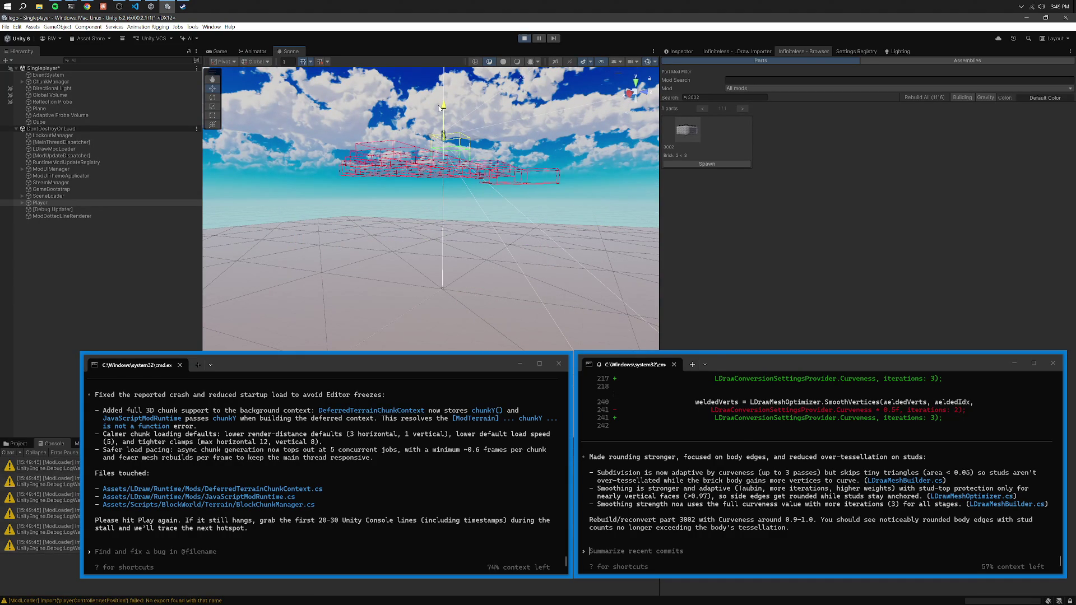
mouse_move(440, 108)
left_mouse_down()
mouse_move(446, 86)
mouse_move(465, 165)
left_mouse_up()
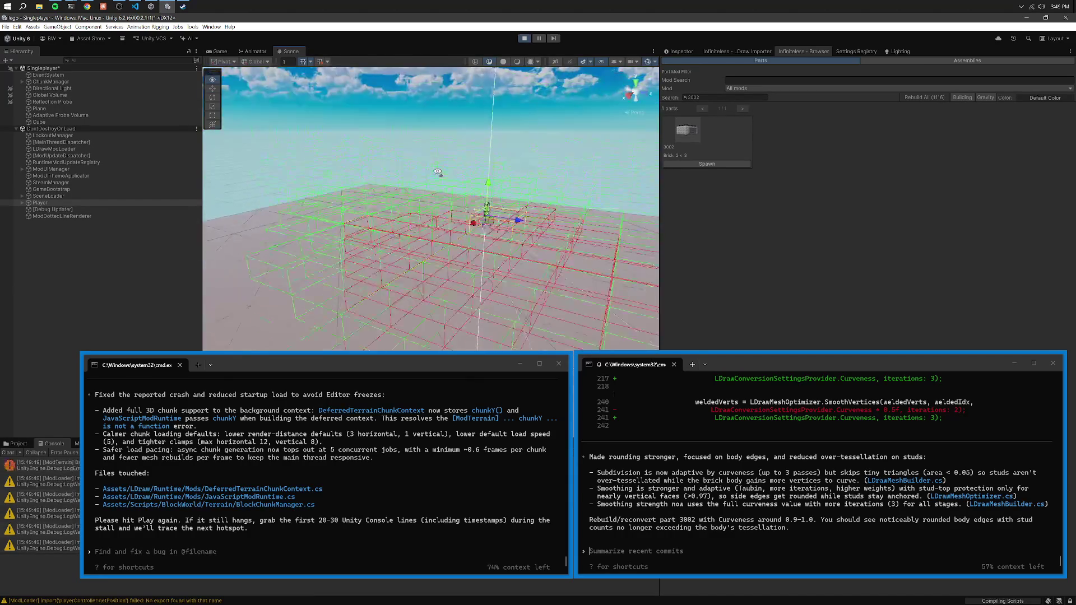
left_click(398, 462)
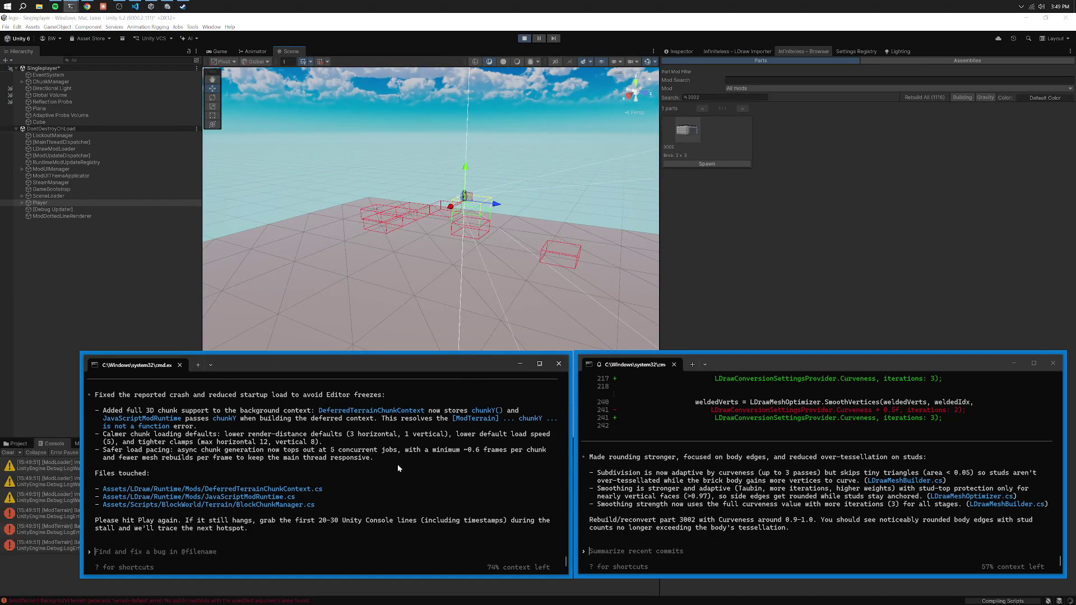
left_click_drag(321, 364, 532, 314)
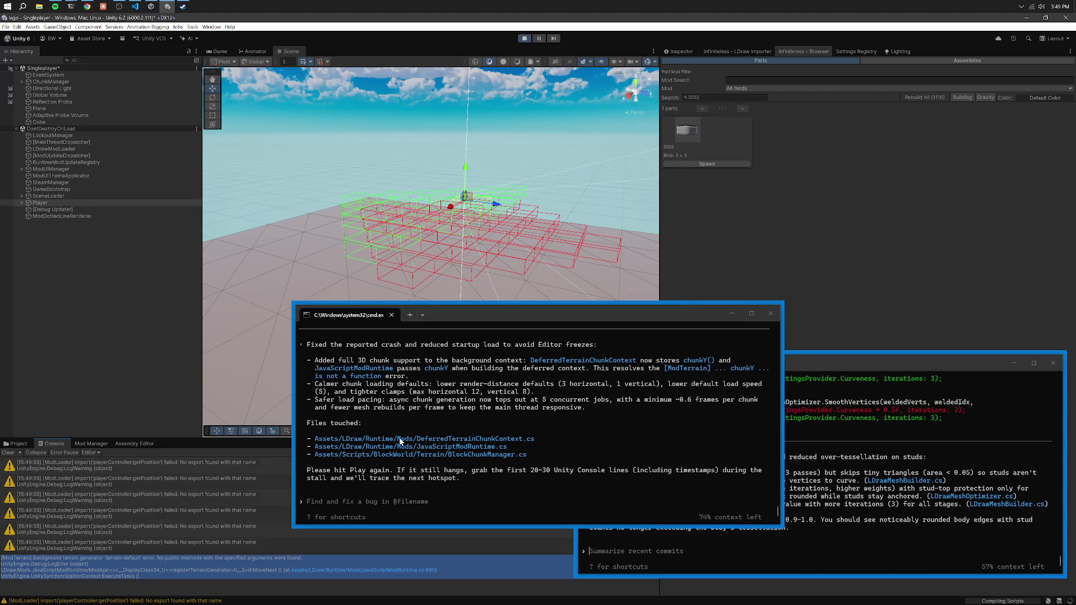
Send Codex the terrain generator error, asking if spawning only 2 chunk layers above the player is correct.
type("[ModTerrain] Background terrain generator 'terrain-default' error: No public methods with the specified arguments were found. UnityEngine.Debug:LogError (object) LDraw.Mods.JavaScriptModRuntime/ModApi/<>c__DisplayClass34_1/<<registerTerrainGenerator>b__3>d:MoveNext () (at Assets/LDraw/Runtime/Mods/JavaScriptModRuntime.cs:695) UnityEngine.UnitySynchronizationContext:ExecuteTasks ()")
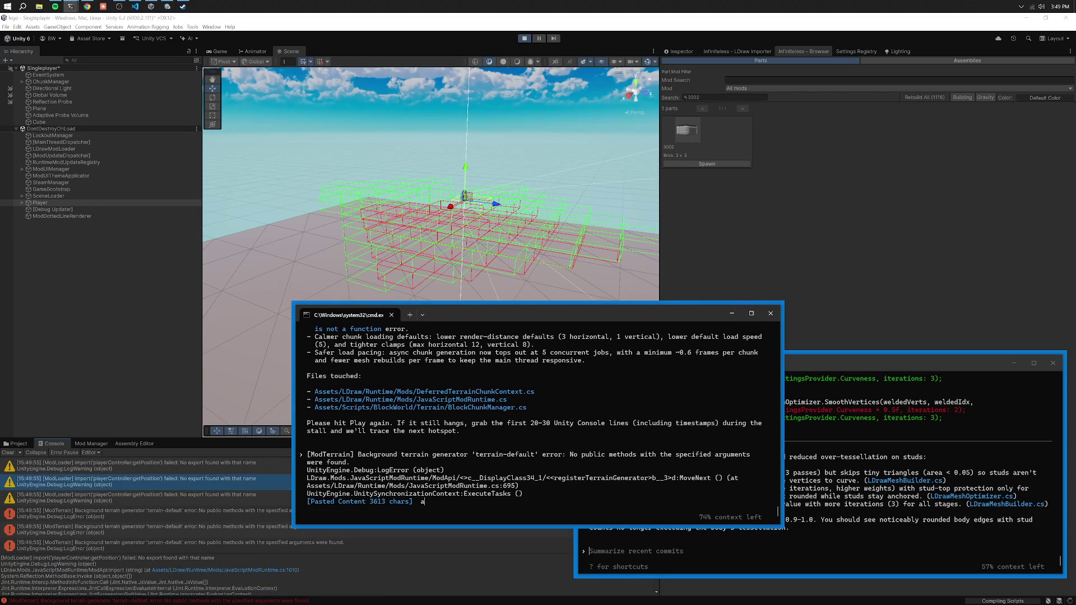
type("e are only spawning 2 ")
type("chunk layer hei")
type("ght above the player? not sure if")
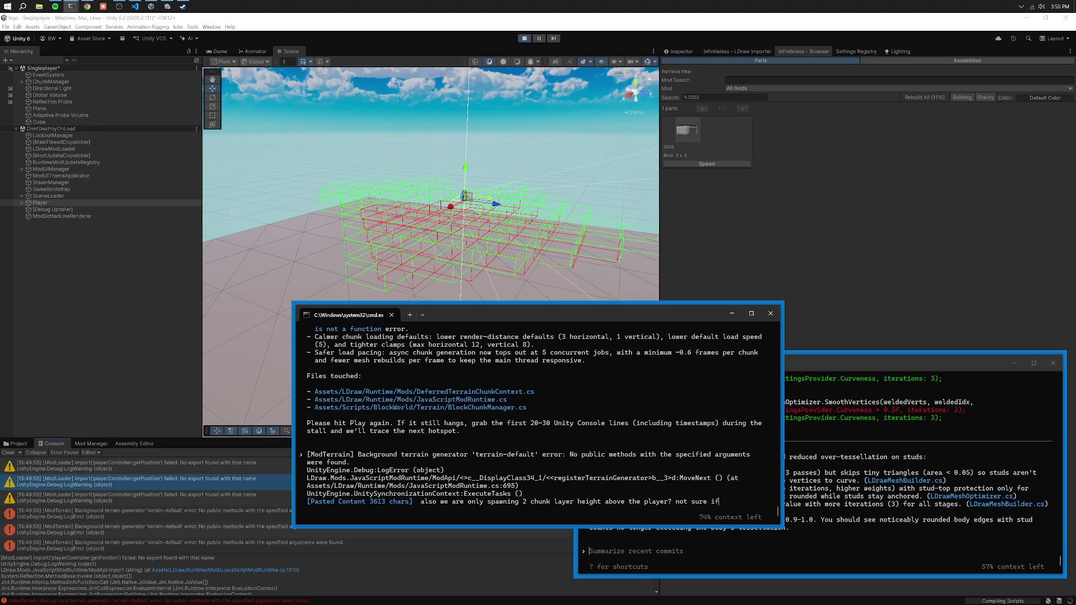
type(" that is correct")
key("Return")
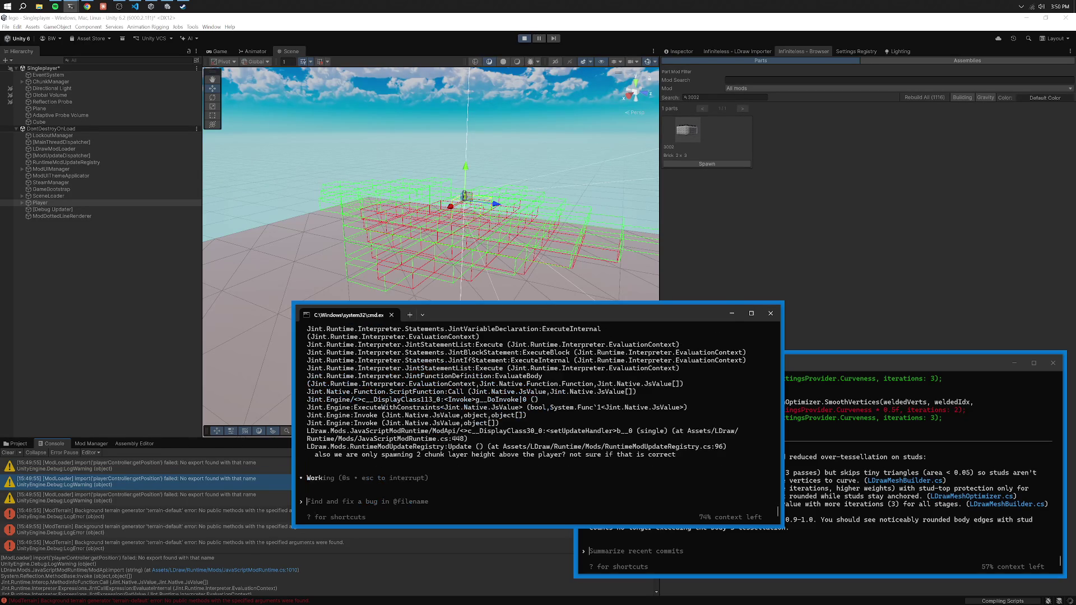
Discard an extra pasted log from the Codex prompt and stop Play mode.
type("Assets\\LDraw\\Runtime\\Mods\\ModNetworkEventBridge.cs(48,44): warning CS0618: 'Object.FindObjectsOfType(Type)' is obsolete: 'Object.FindObjectsOfType has been deprecated. Use Object.FindObjectsByType instead which lets you decide whether you need the results sorted or not.  FindObjectsOfType sorts the results by InstanceID, but if you do not need this using FindObjectSortMode.None is considerably faster.'[ModTerrain] Background terrain generator 'terrain-default' error: Property 'chunkY' of object is not a function UnityEngine.Debug:LogError (object) LDraw.Mods.JavaScriptModRuntime/ModApi/<>c__DisplayClass34_1/<<registerTerrainGenerator>b__3>d:MoveNext () (at Assets/LDraw/Runtime/Mods/JavaScriptModRuntime.cs:695) UnityEngine.UnitySynchronizationContext:ExecuteTasks ()")
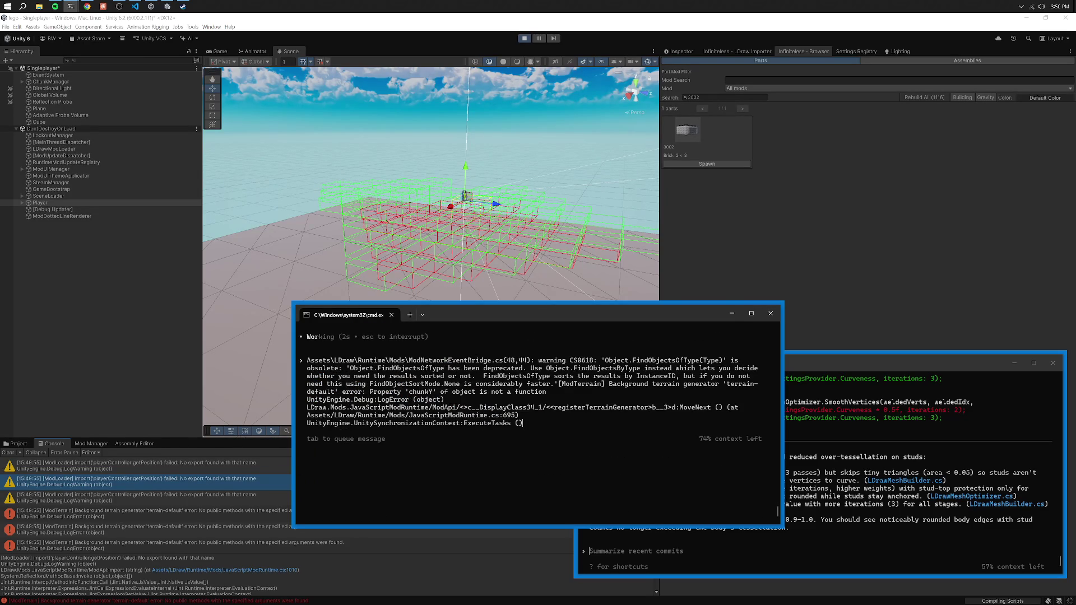
key("Return")
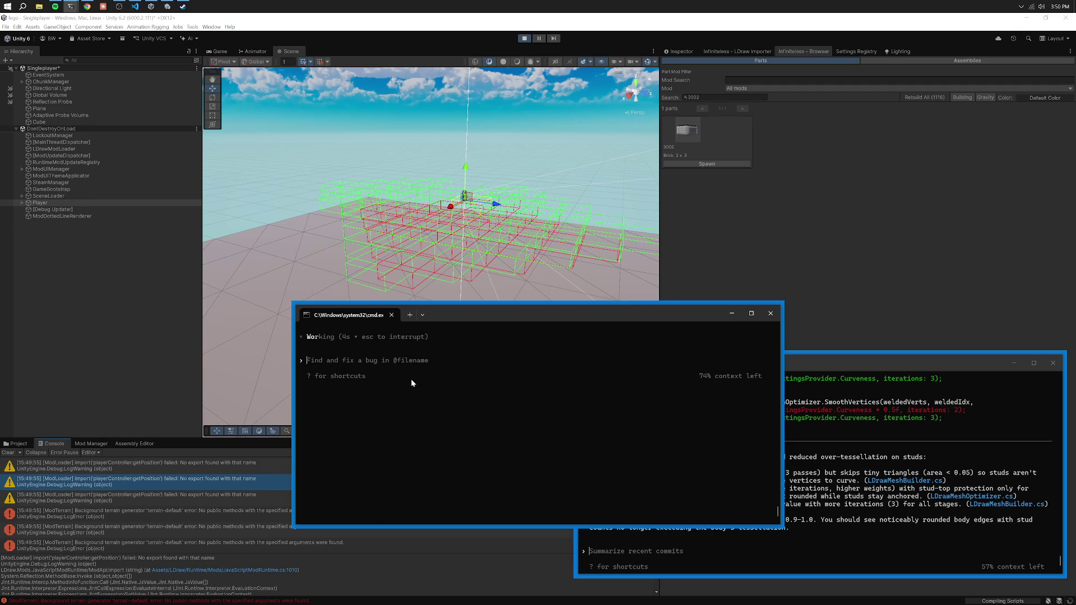
type("we")
key("BackSpace")
key("BackSpace")
left_click(523, 38)
Move the terminal aside while Unity recompiles Codex's JavaScriptModRuntime.cs fallback edit.
mouse_move(527, 316)
left_mouse_down()
mouse_move(275, 349)
mouse_move(317, 354)
left_mouse_up()
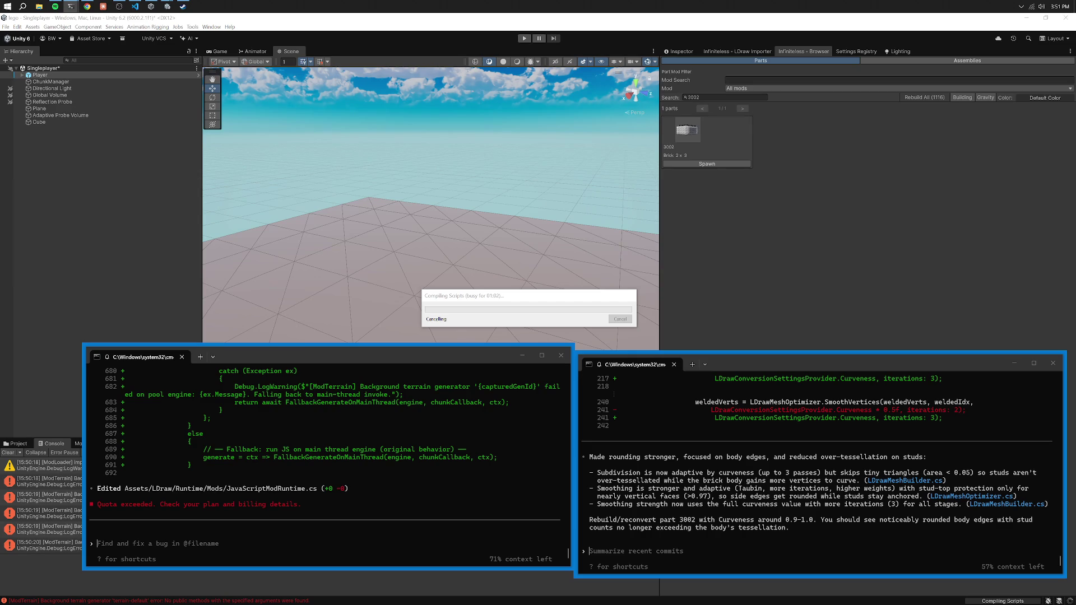
Force-quit the frozen Unity editor from Task Manager.
left_click(796, 460)
left_click(517, 330)
right_click(296, 4)
left_click(336, 170)
left_click(125, 250)
left_click(191, 321)
left_click(204, 184)
Reopen the lego project from Unity Hub, declining Safe Mode.
left_click(209, 123)
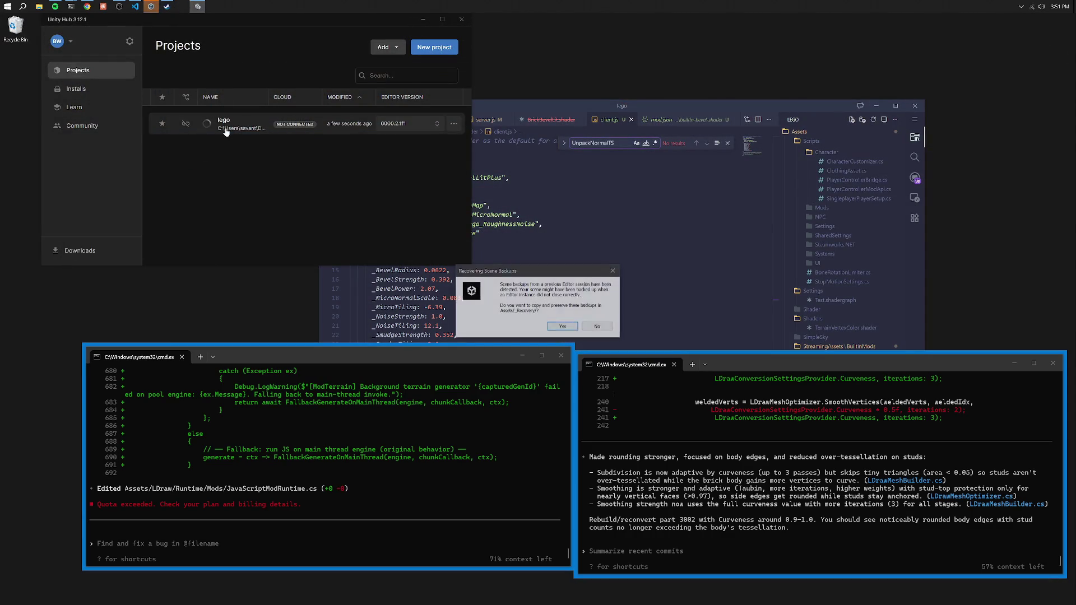
left_click(583, 327)
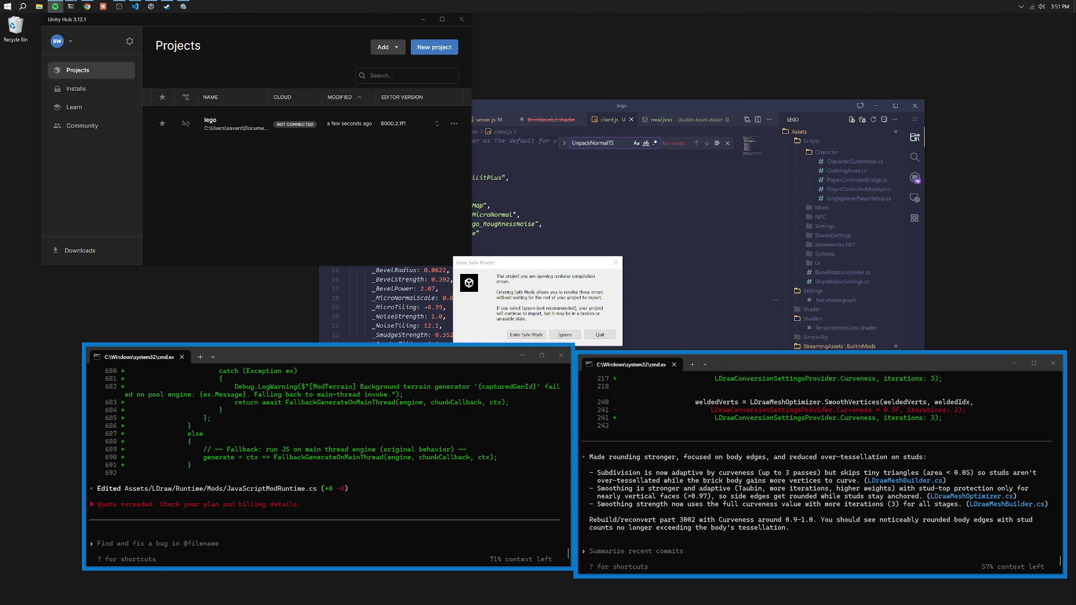
left_click(555, 335)
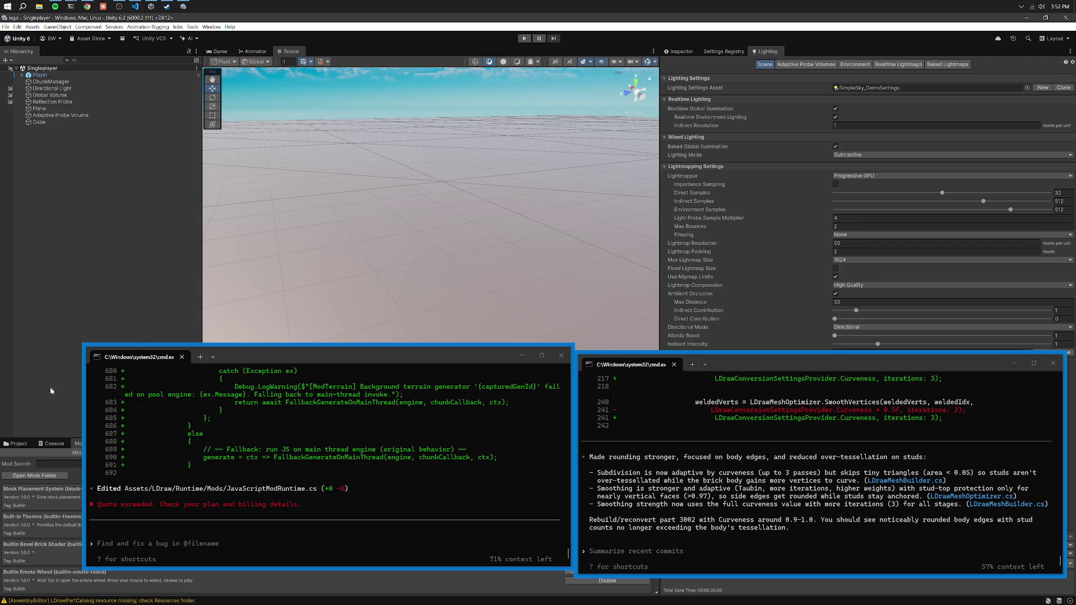
Show the Console errors and move the terminal to reveal the two CS0103 FallbackGenerateOnMainThread errors.
left_click(51, 442)
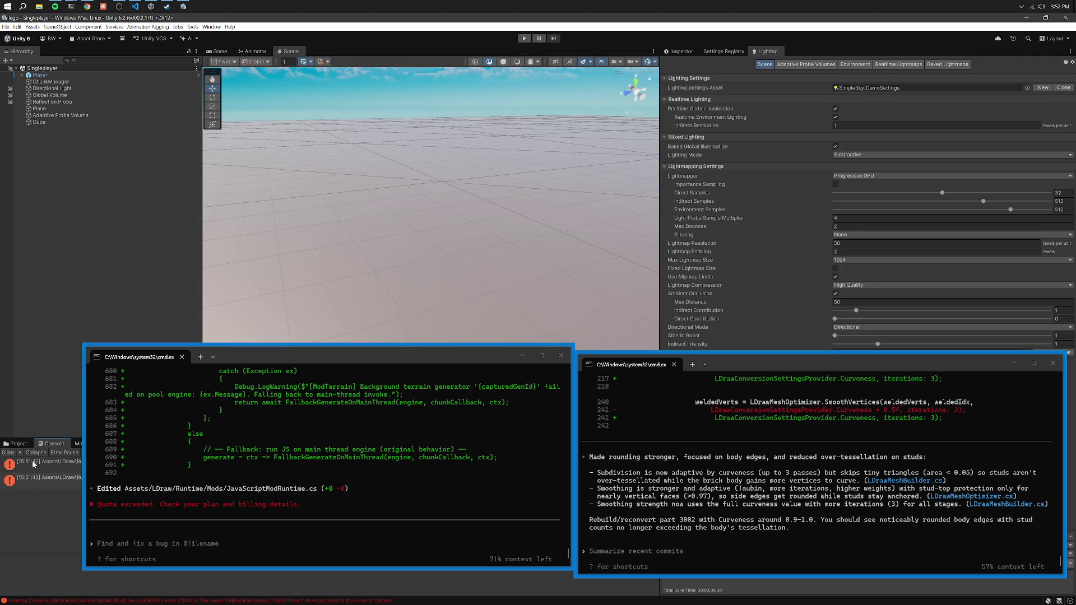
left_click_drag(318, 361, 293, 229)
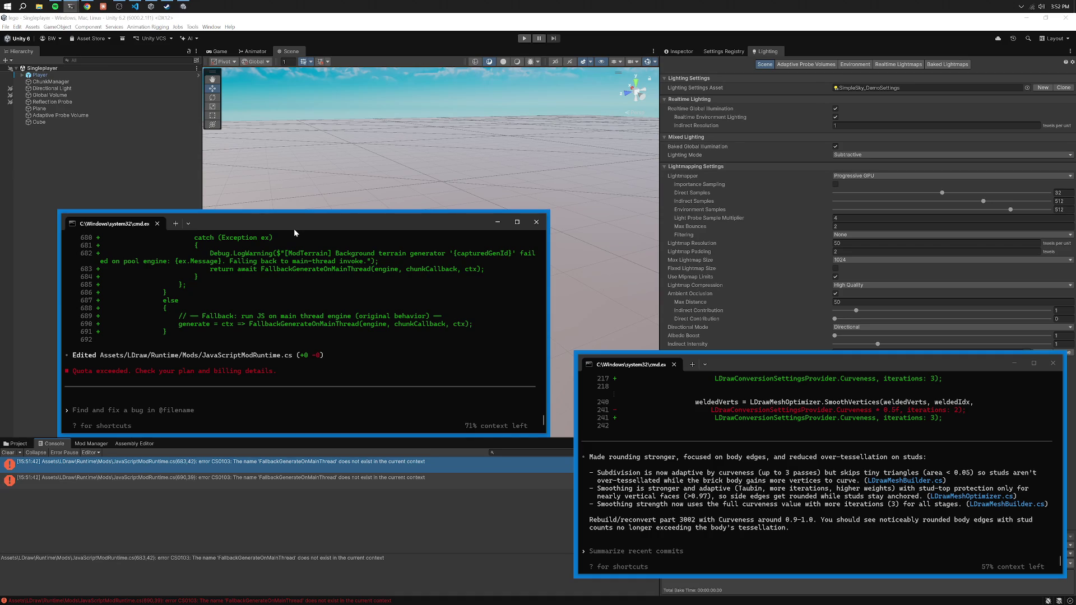
Resume Codex and send it '**WE WANT NO FALLBACK STUFF**' about the compile errors.
left_click(8, 453)
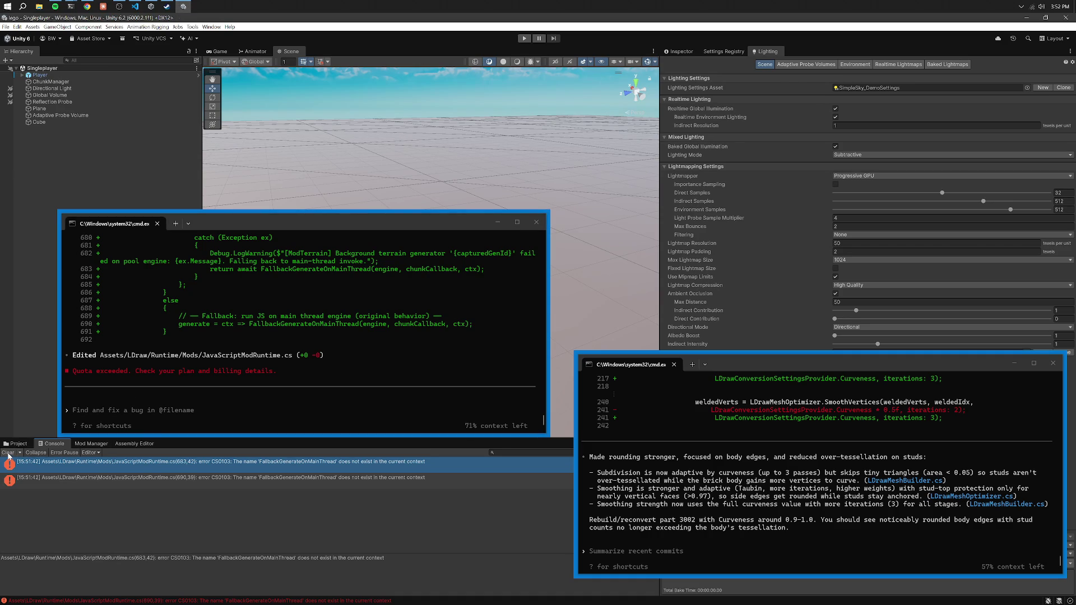
left_click(282, 567)
left_click(291, 401)
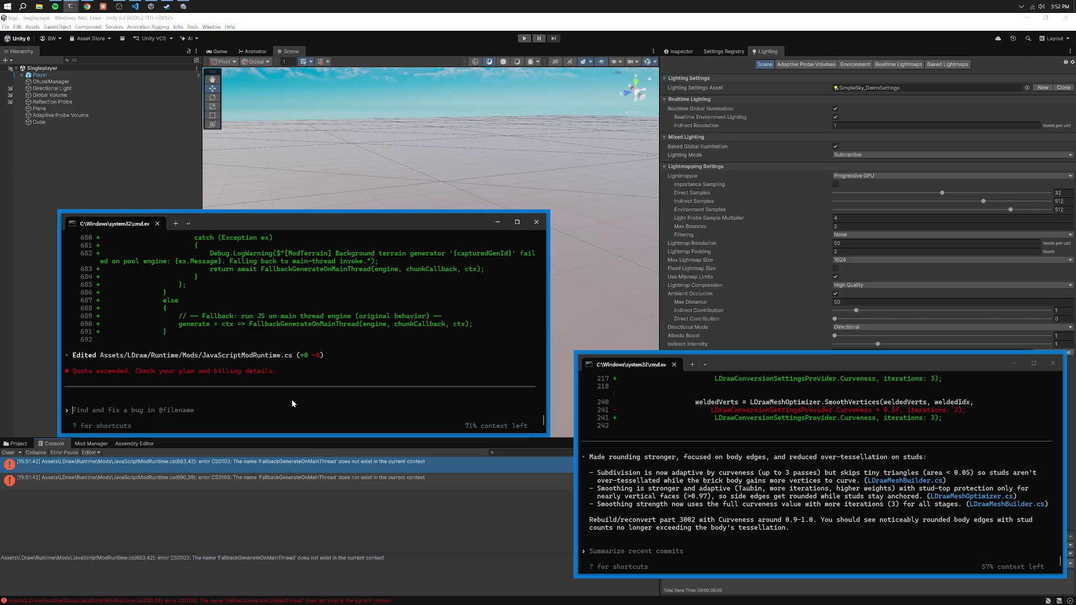
key("alt+Tab")
type("resume")
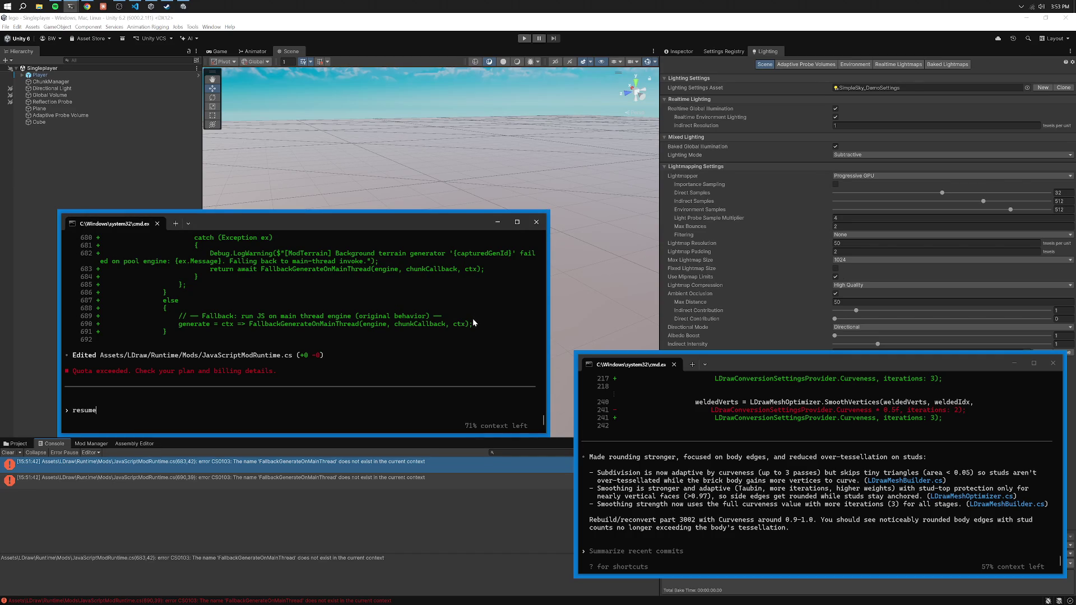
scroll(454, 297, "up", 10)
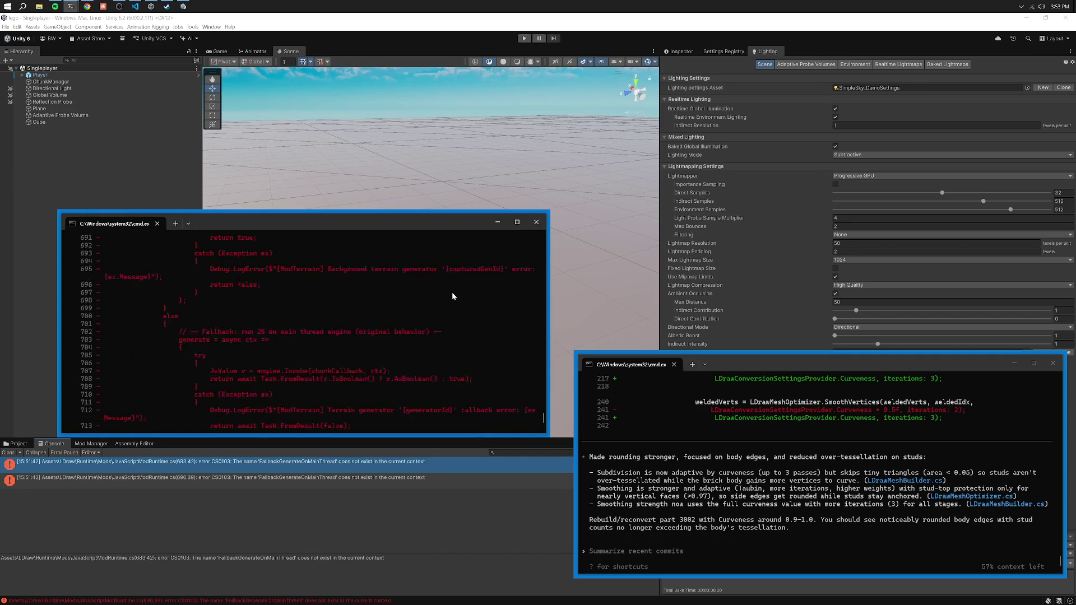
scroll(446, 298, "up", 10)
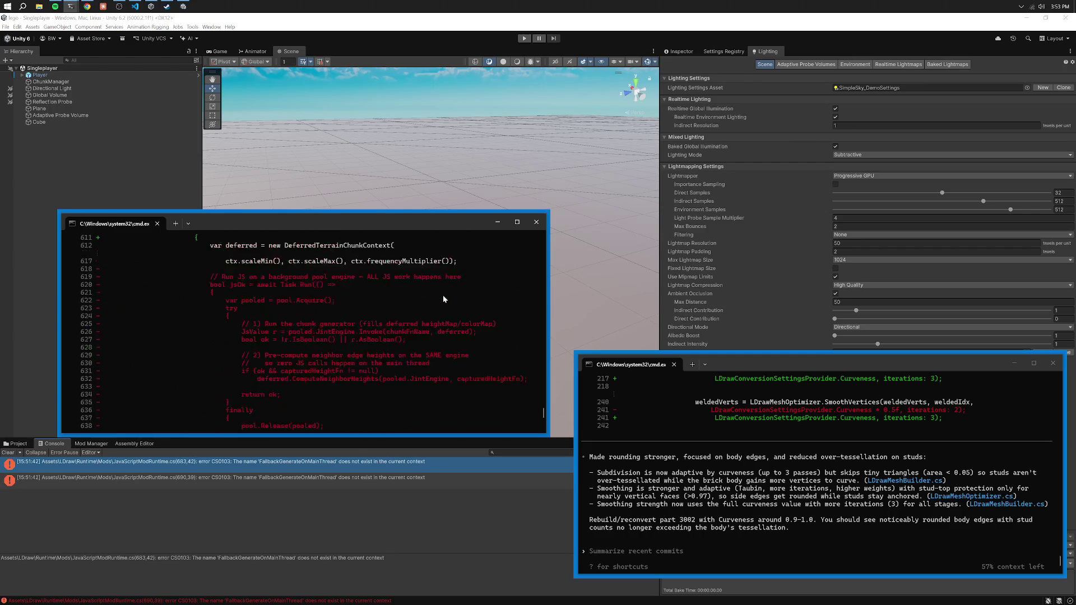
scroll(431, 299, "down", 20)
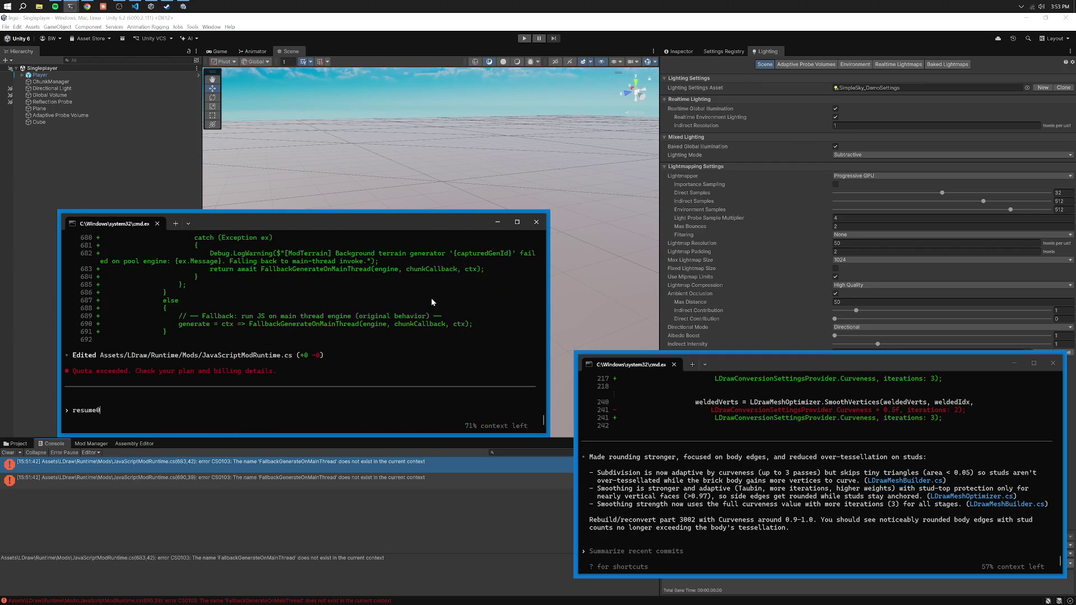
type("**WE WANT NO FALLBACK ST")
type("UFF**")
key("Return")
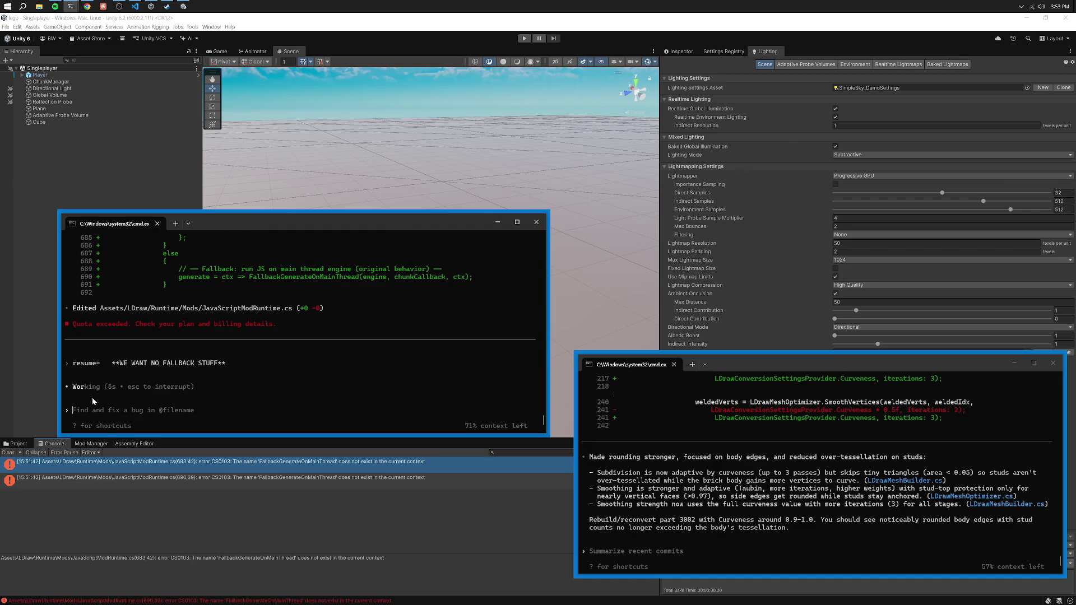
Clear the Console and enter Play mode to test Codex's changes.
left_click(56, 18)
left_click(56, 6)
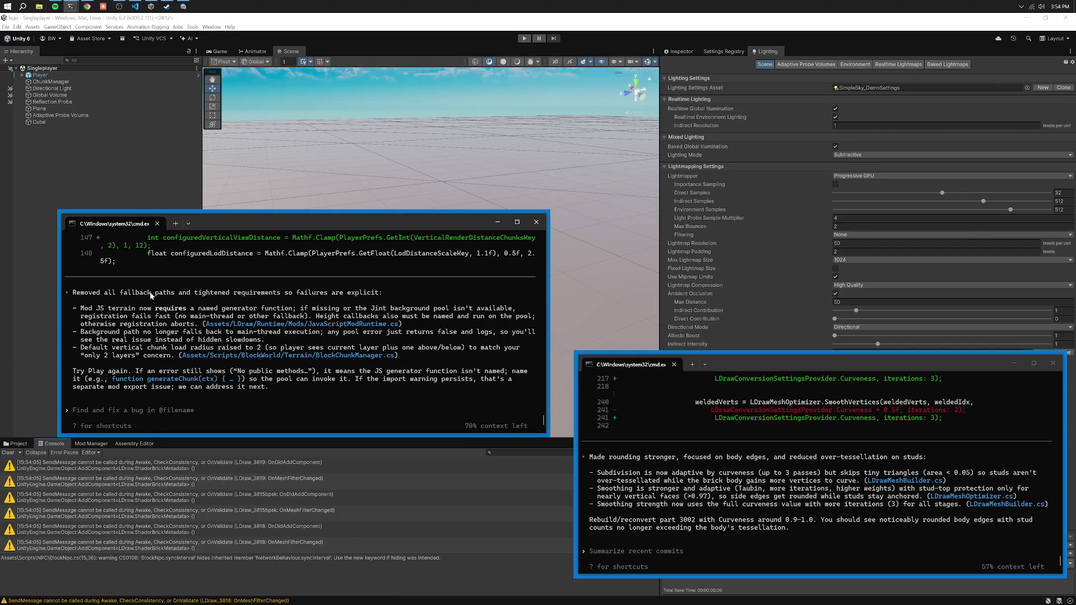
left_click(9, 453)
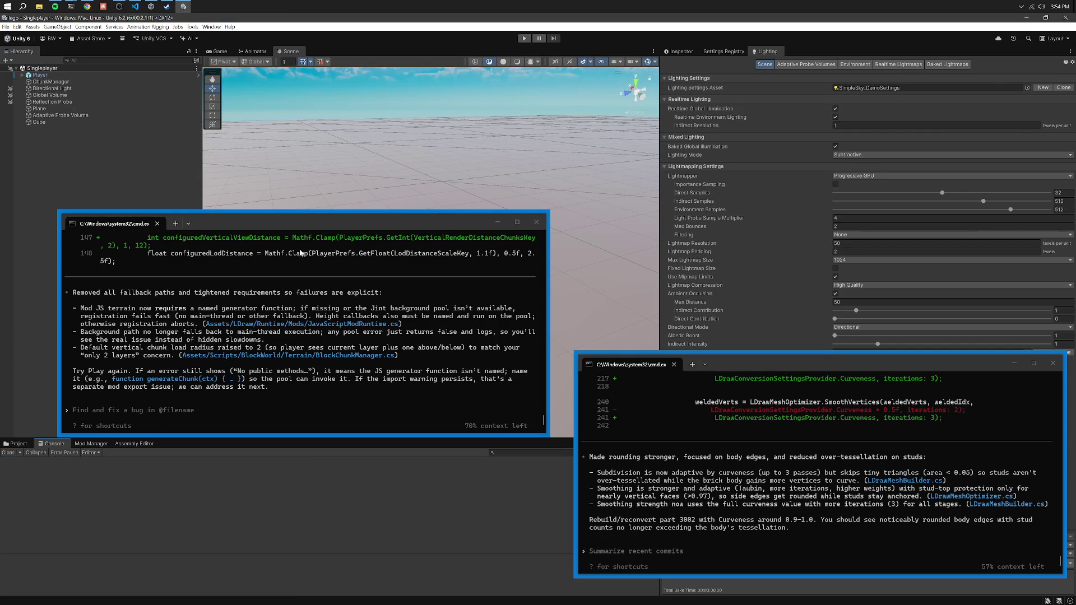
left_click_drag(316, 226, 330, 236)
left_click(524, 38)
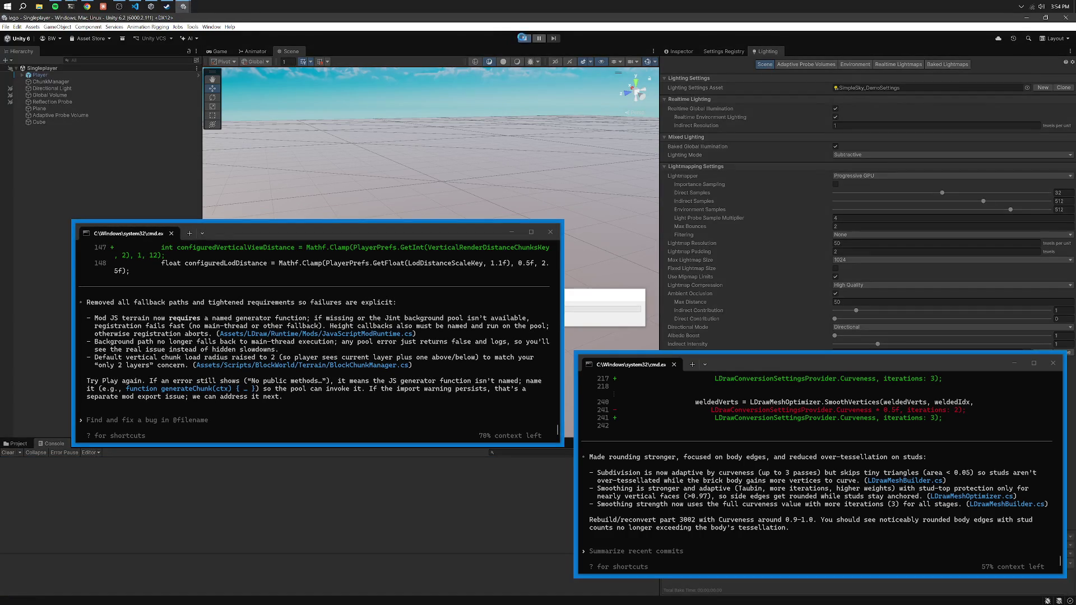
mouse_move(450, 236)
left_mouse_down()
mouse_move(435, 224)
mouse_move(452, 399)
mouse_move(782, 396)
mouse_move(884, 358)
mouse_move(915, 362)
left_mouse_up()
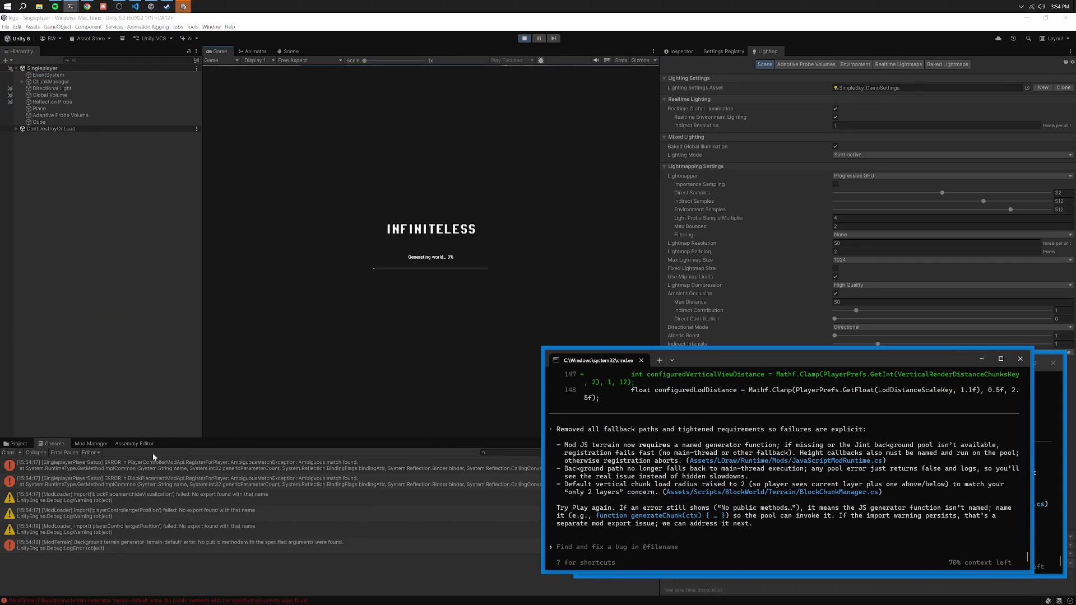
Stop Play mode and paste the first ambiguous-match warning trace into the Codex prompt.
left_click(523, 39)
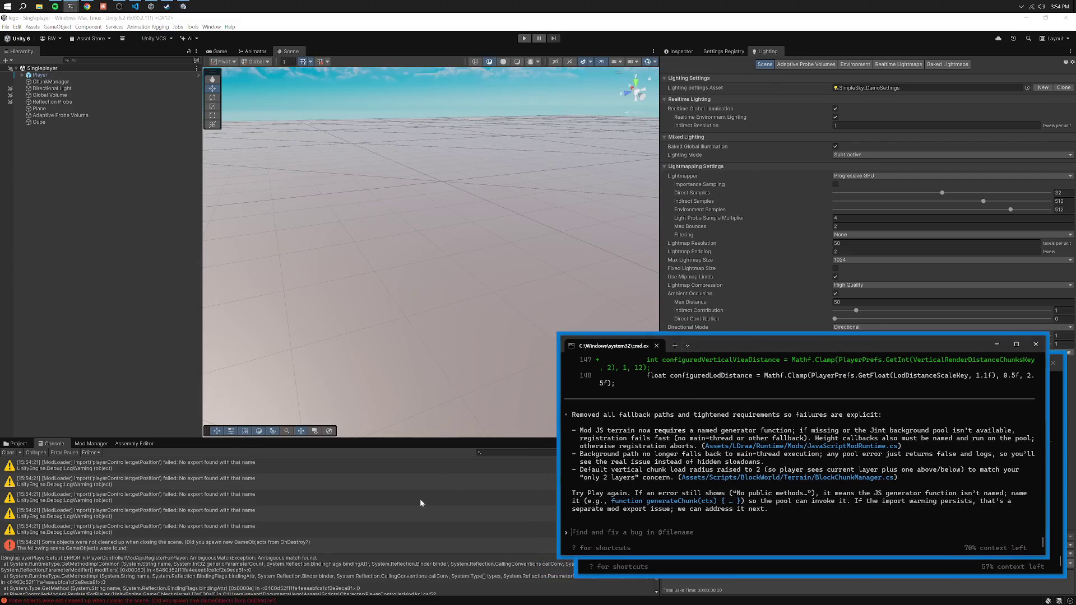
left_click(421, 500)
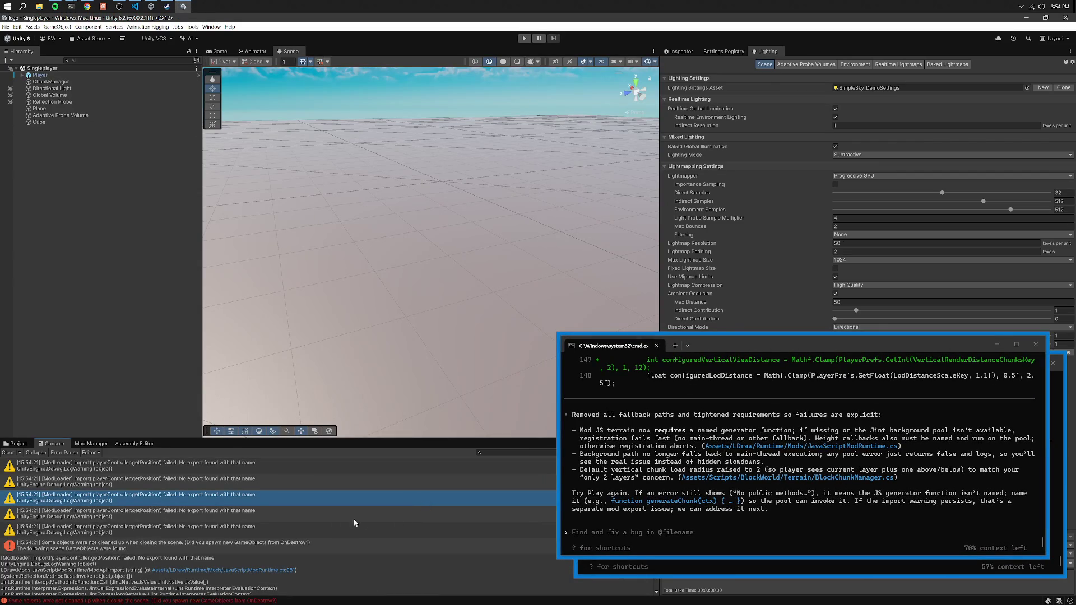
scroll(294, 528, "up", 1)
left_click_drag(274, 559, 268, 594)
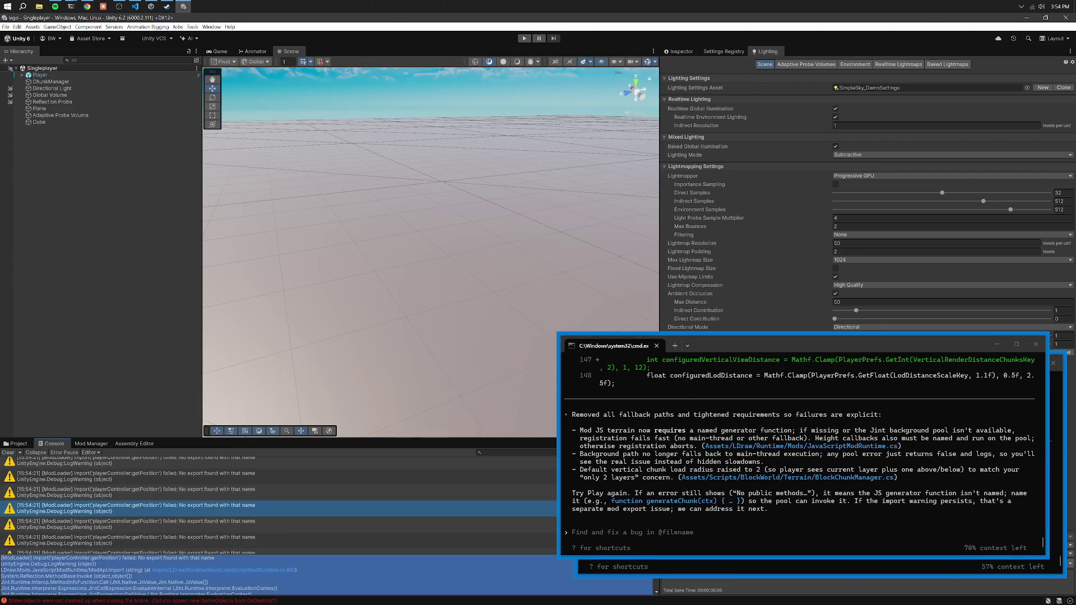
key("ctrl+c")
key("alt+Tab")
key("ctrl+v")
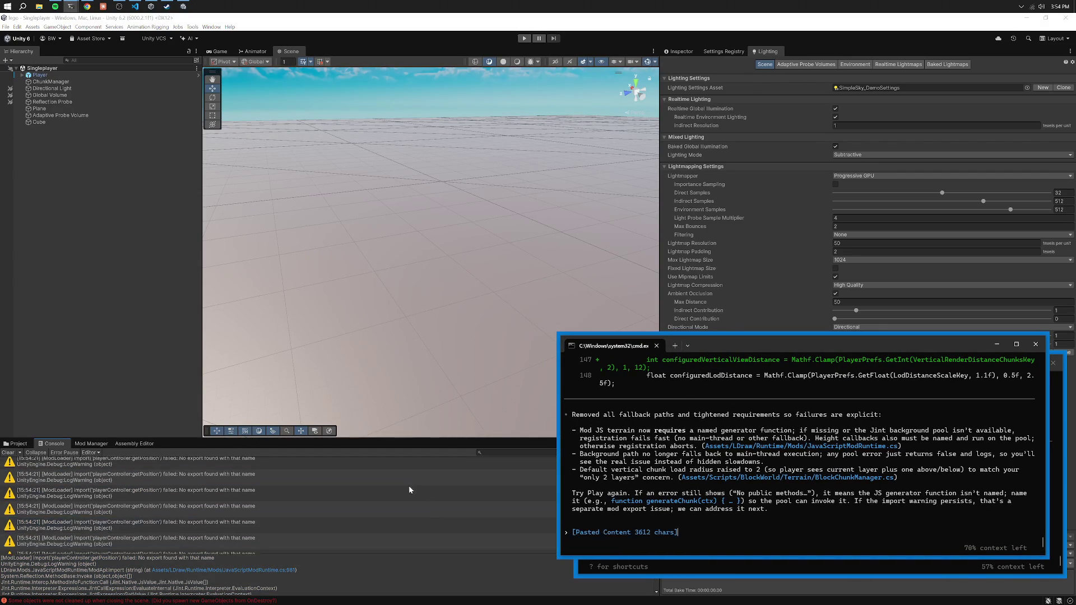
left_click(395, 490)
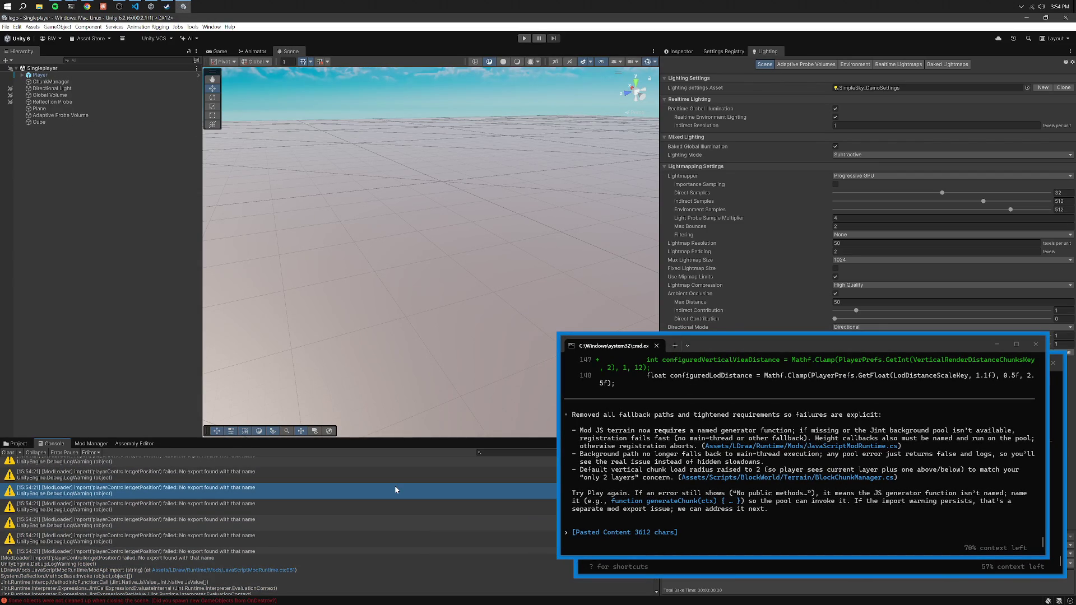
scroll(394, 487, "up", 1)
key("Up")
key("Up")
key("Up")
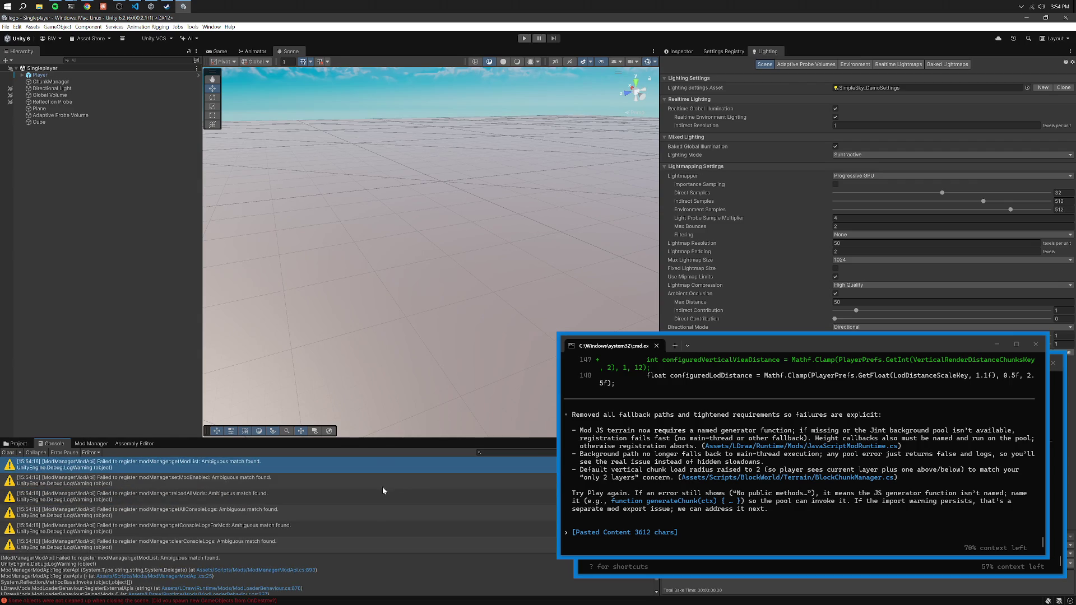
left_click(705, 350)
left_click_drag(705, 350, 698, 215)
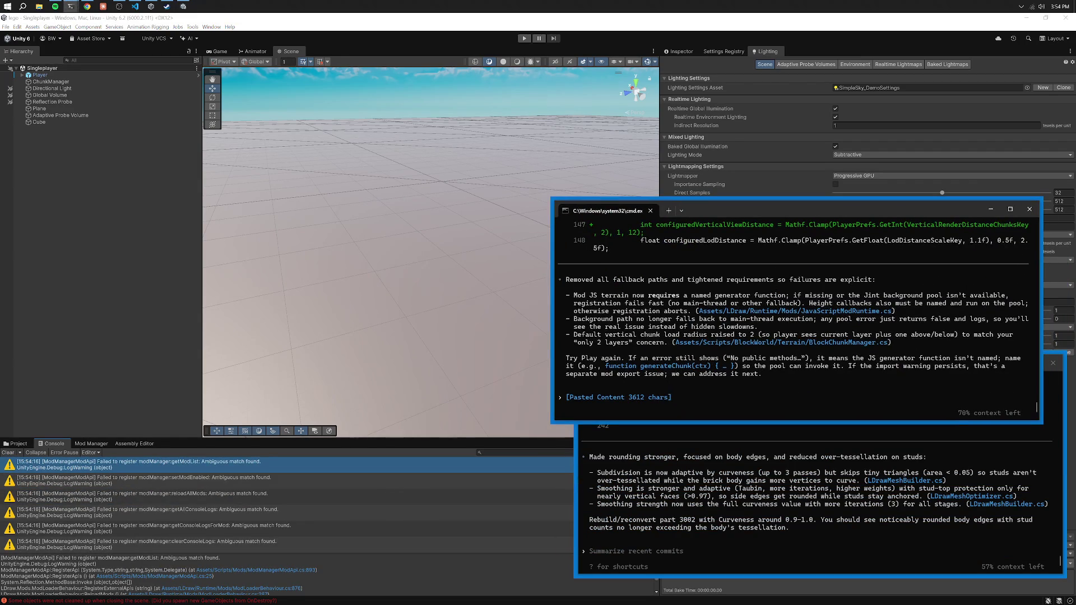
key("ctrl+v")
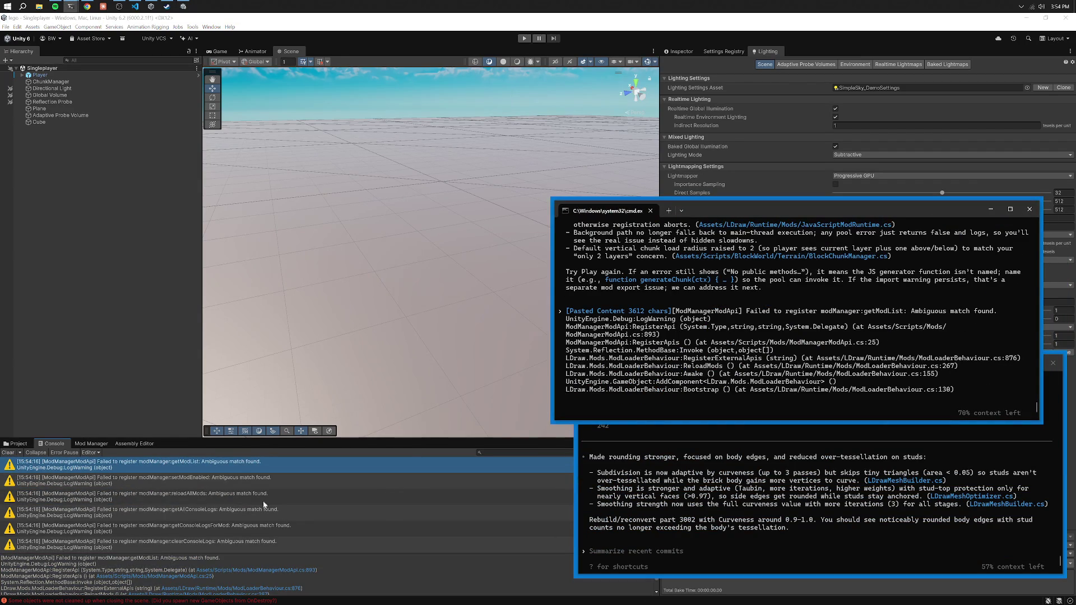
Add the reloadAllMods and importModule warning traces to the Codex prompt.
left_click(260, 497)
left_click(360, 577)
key("ctrl+a")
key("ctrl+c")
key("alt+Tab")
key("ctrl+v")
scroll(339, 507, "down", 5)
scroll(338, 506, "down", 6)
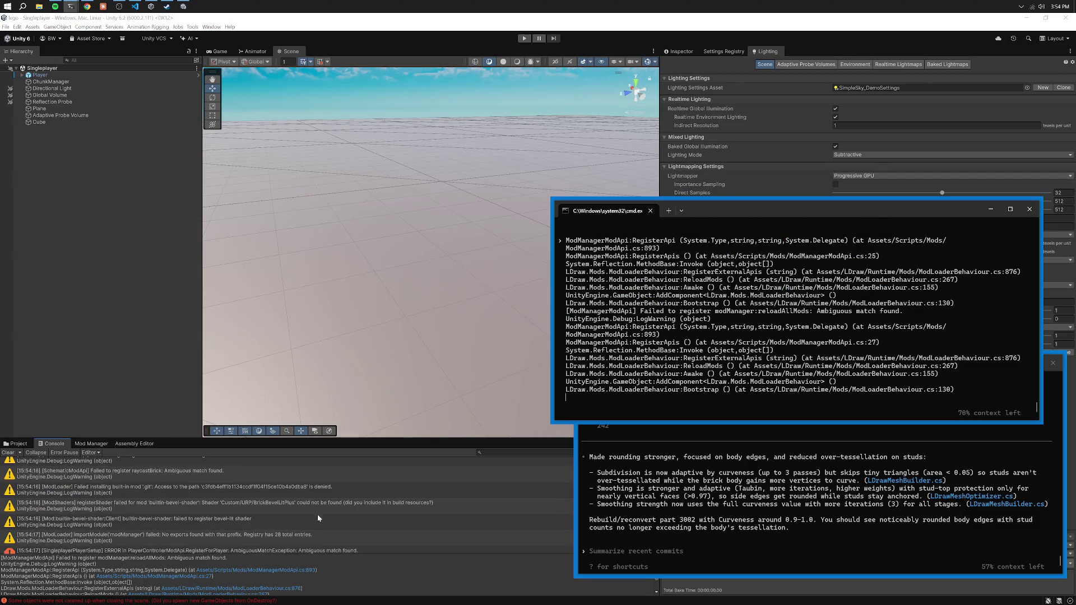
left_click(321, 512)
left_click(328, 535)
left_click(370, 571)
key("ctrl+a")
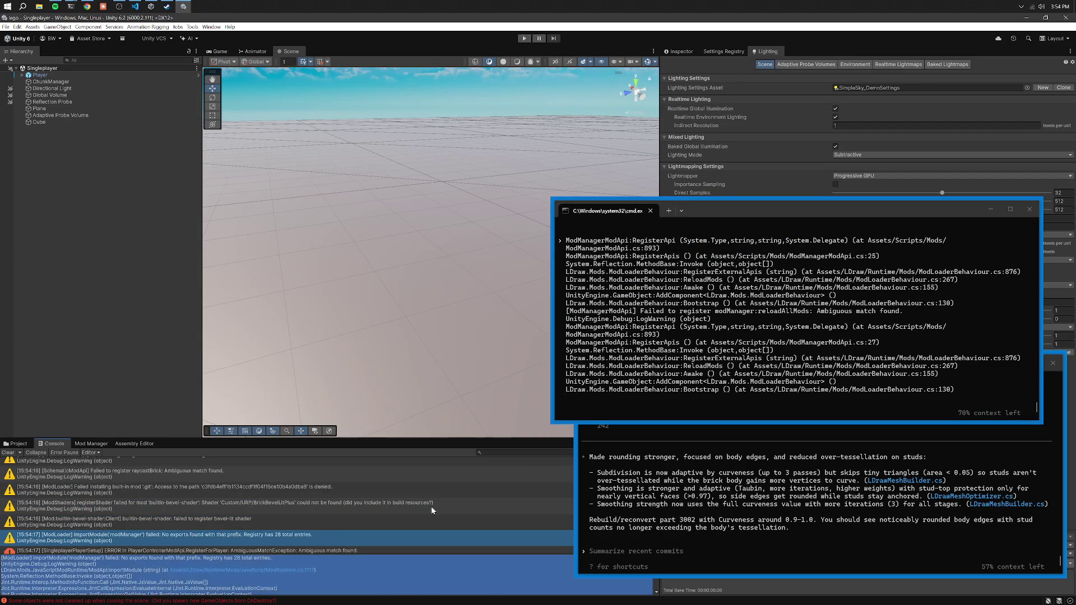
key("ctrl+c")
key("alt+Tab")
key("ctrl+v")
Add the PlayerControllerModApi and BlockPlacementModApi error traces to the prompt.
scroll(302, 502, "down", 2)
left_click(230, 534)
key("ctrl+a")
key("ctrl+c")
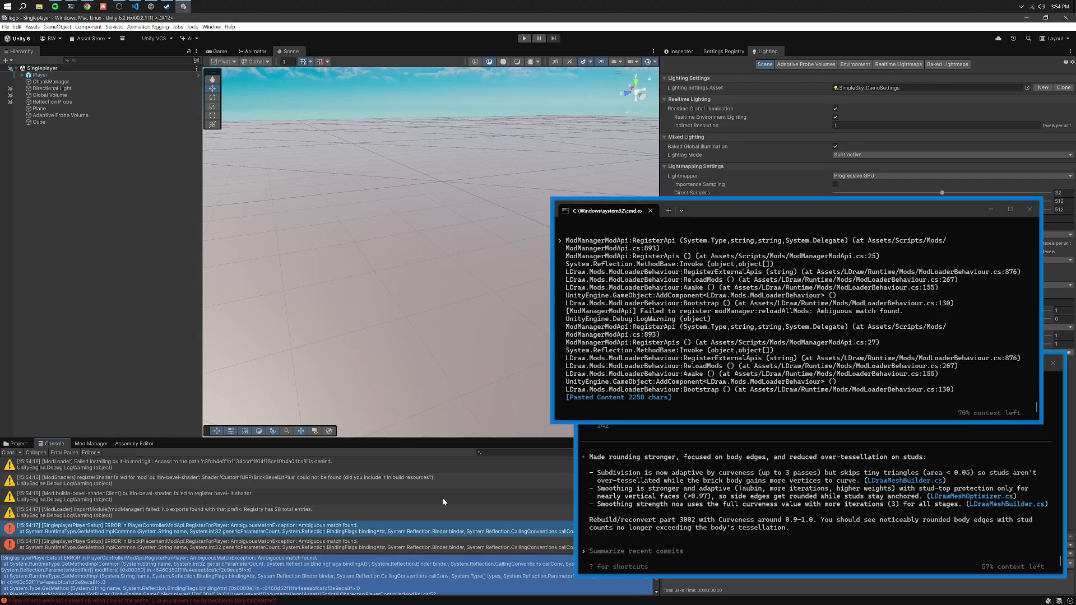
key("alt+Tab")
key("ctrl+v")
key("alt+Tab")
key("Down")
key("ctrl+c")
key("alt+Tab")
key("ctrl+v")
Add the ModTerrain error, send all collected traces to Codex, and move its terminal lower left.
left_click(139, 537)
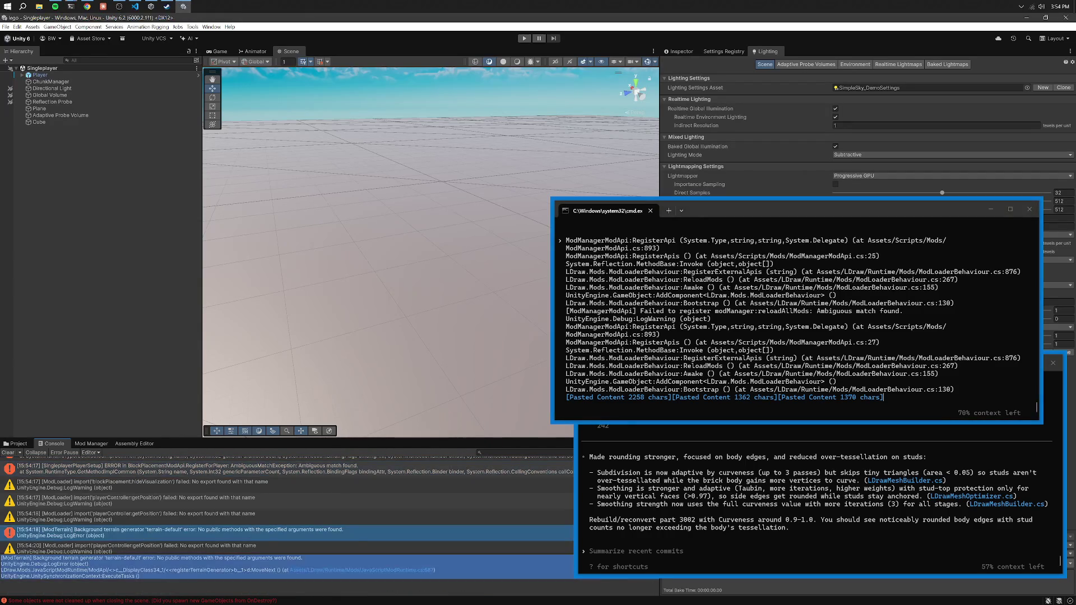
key("ctrl+c")
key("alt+Tab")
key("ctrl+v")
left_click(150, 548)
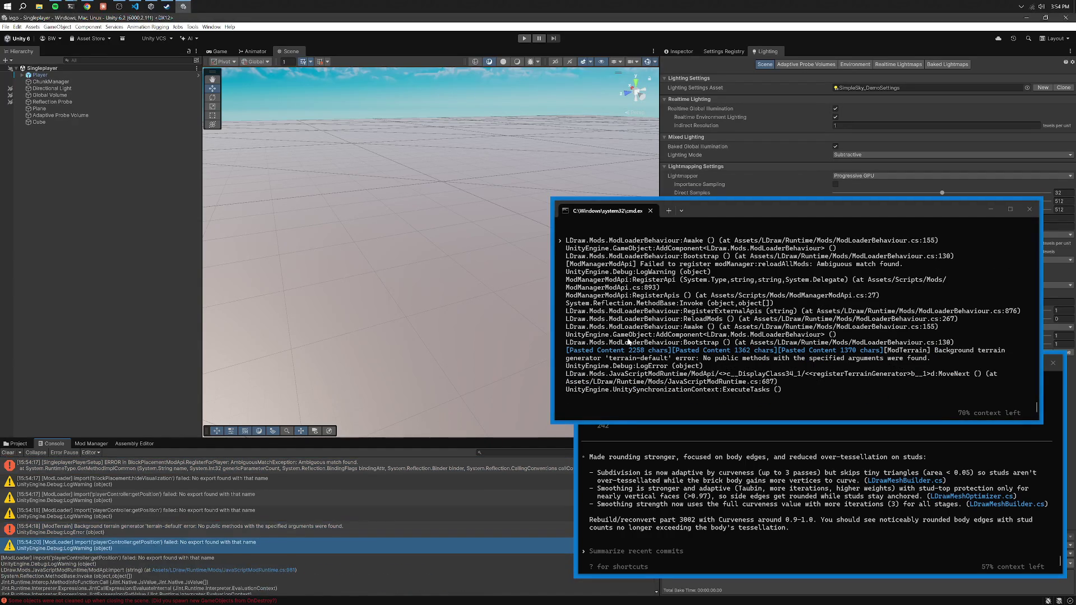
key("alt+Tab")
key("Return")
mouse_move(727, 216)
left_mouse_down()
mouse_move(245, 351)
mouse_move(240, 368)
left_mouse_up()
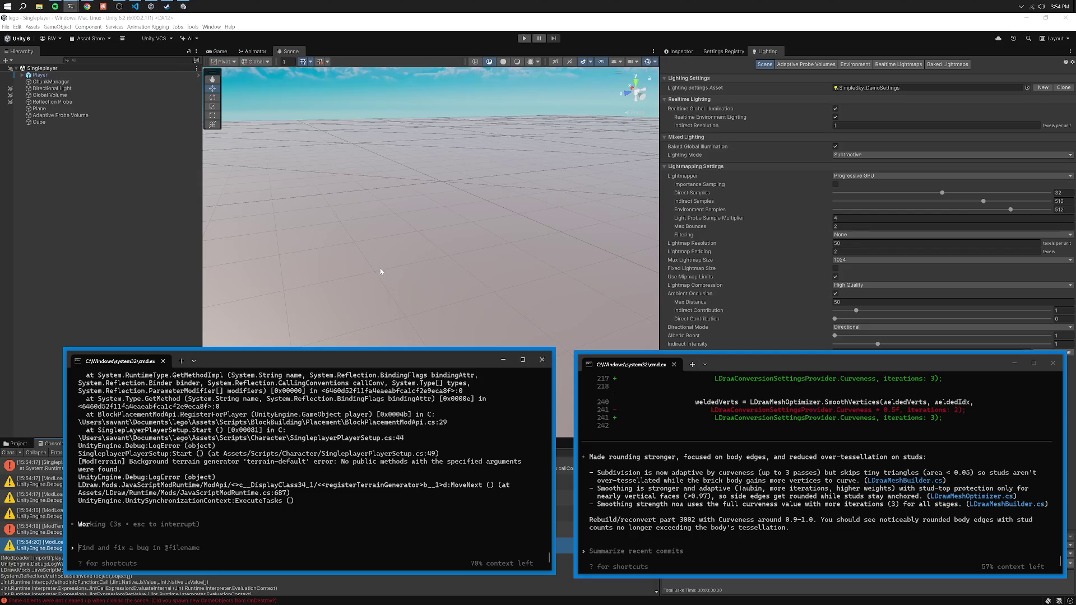
Clear the Console and switch the editor to the Infiniteless layout.
left_click(678, 51)
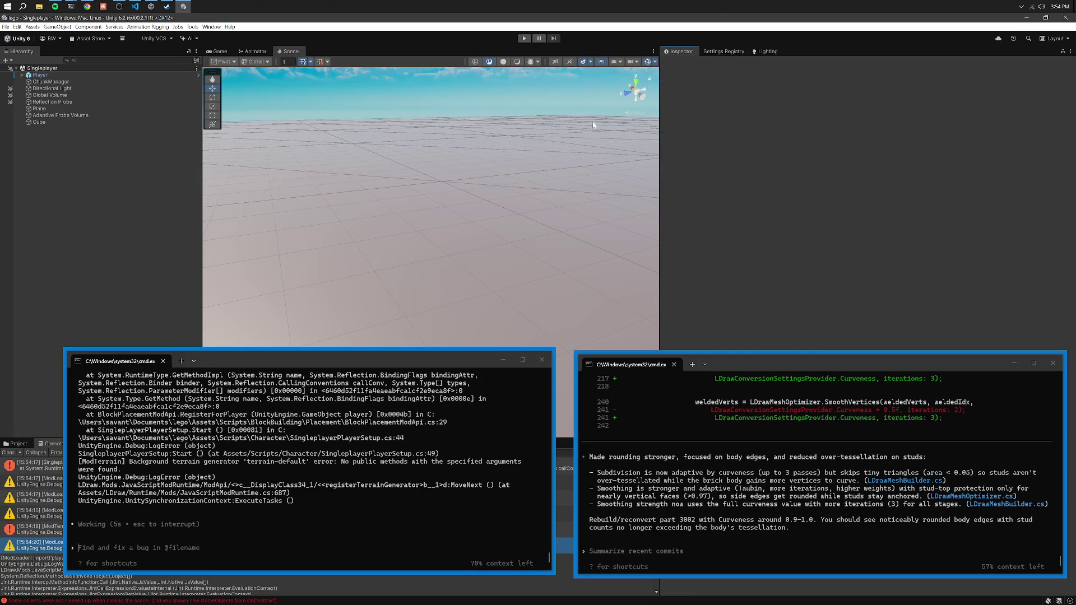
left_click(8, 452)
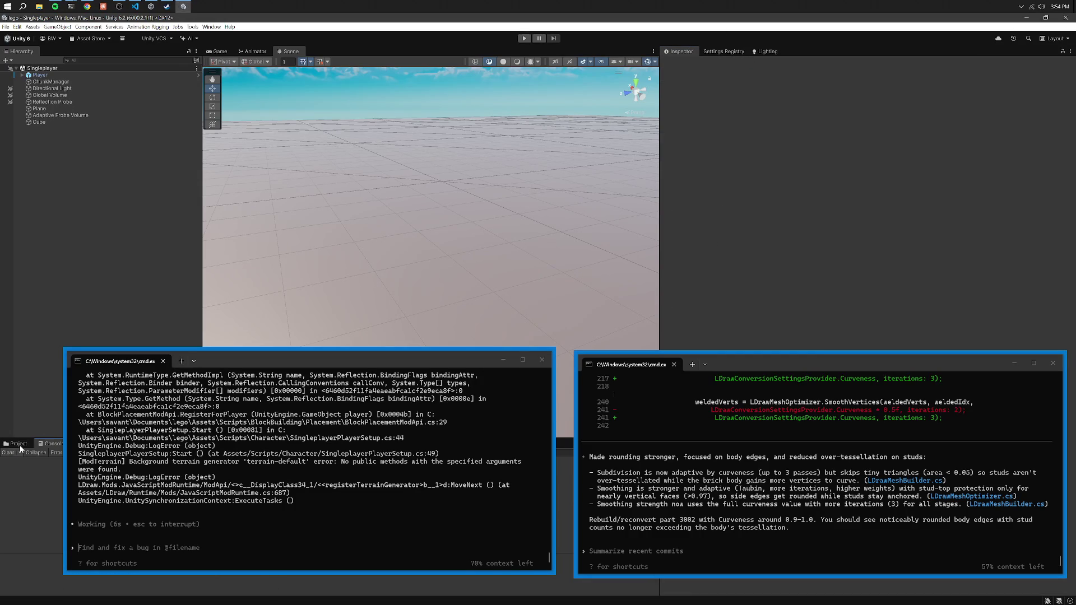
left_click(211, 26)
mouse_move(245, 47)
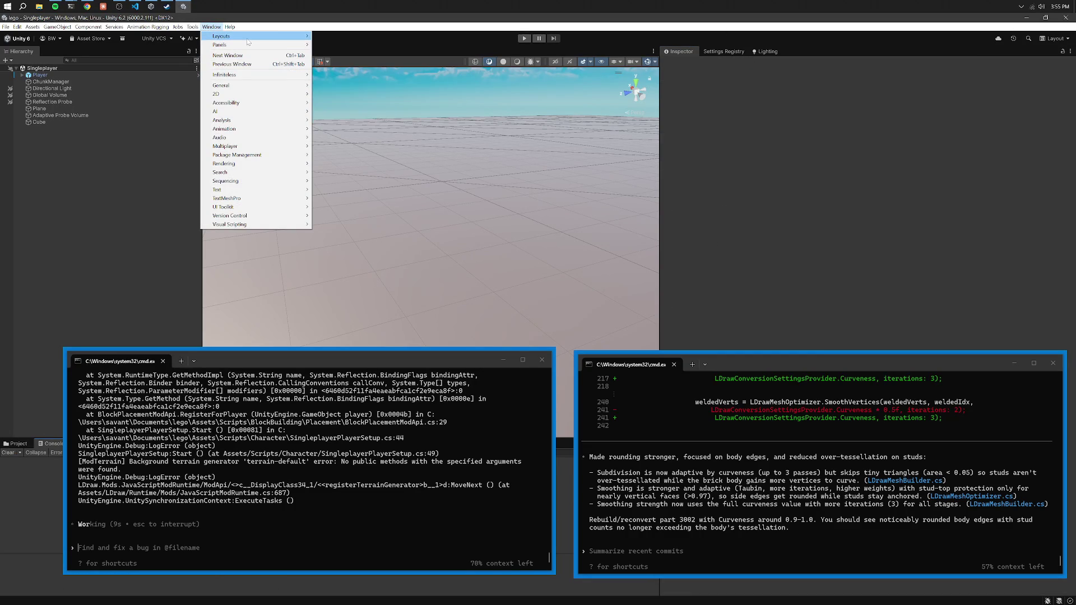
left_click(342, 41)
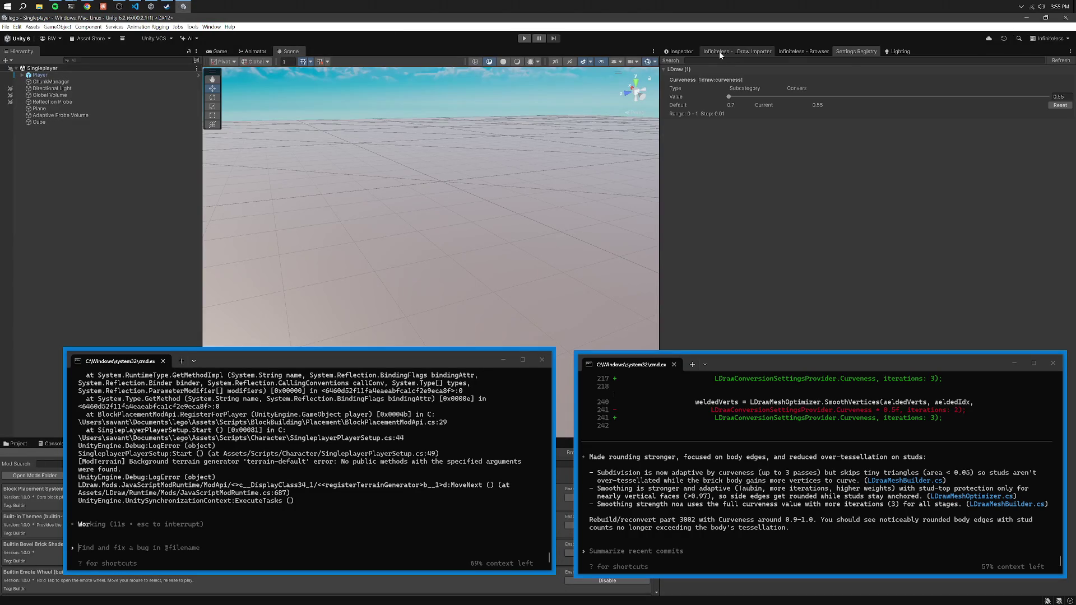
Rebuild the LDraw part index, search for 3002, and convert Brick 2 x 3.
left_click(720, 54)
left_click(813, 302)
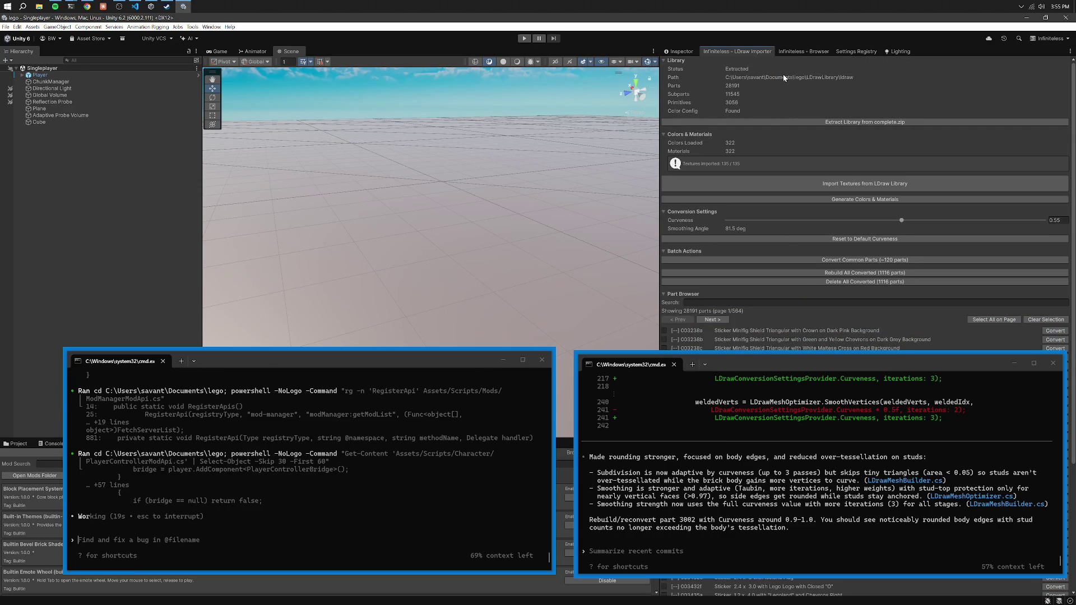
left_click(801, 53)
left_click(725, 98)
type("300")
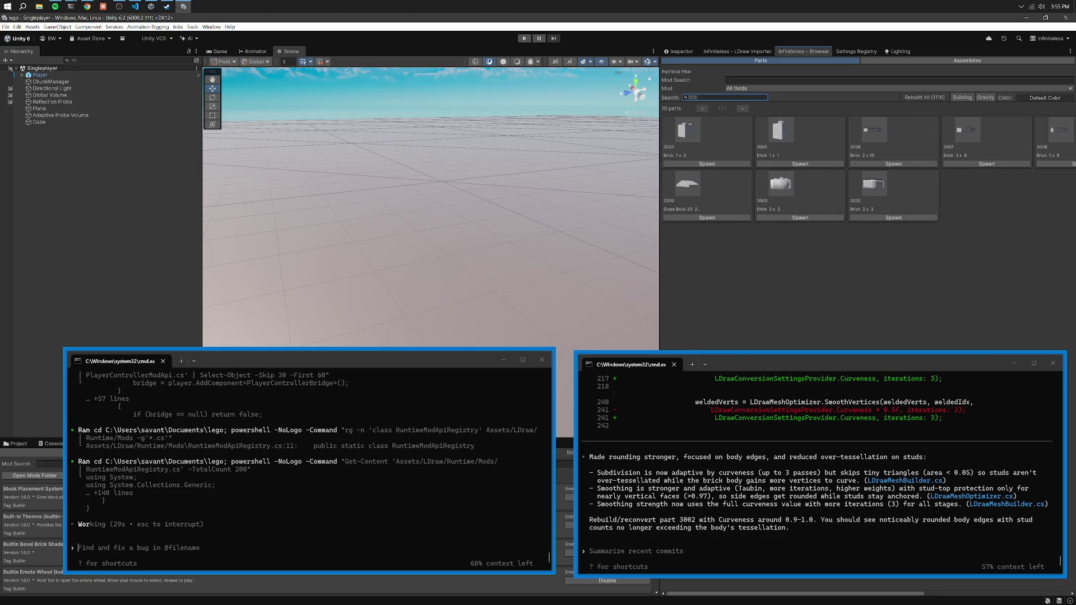
type("2")
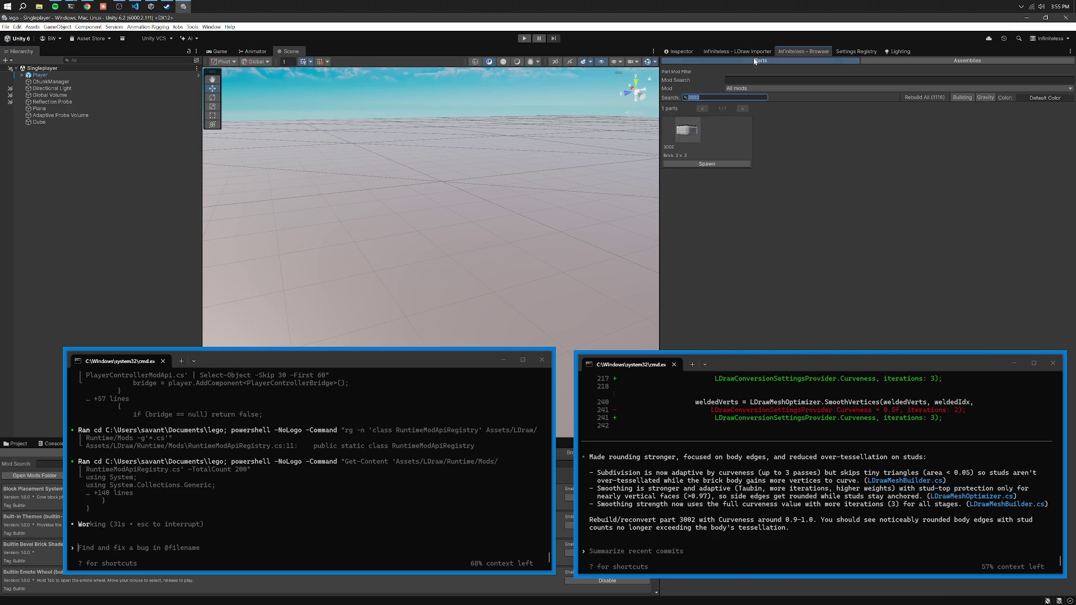
left_click(736, 51)
left_click(960, 303)
type("3002")
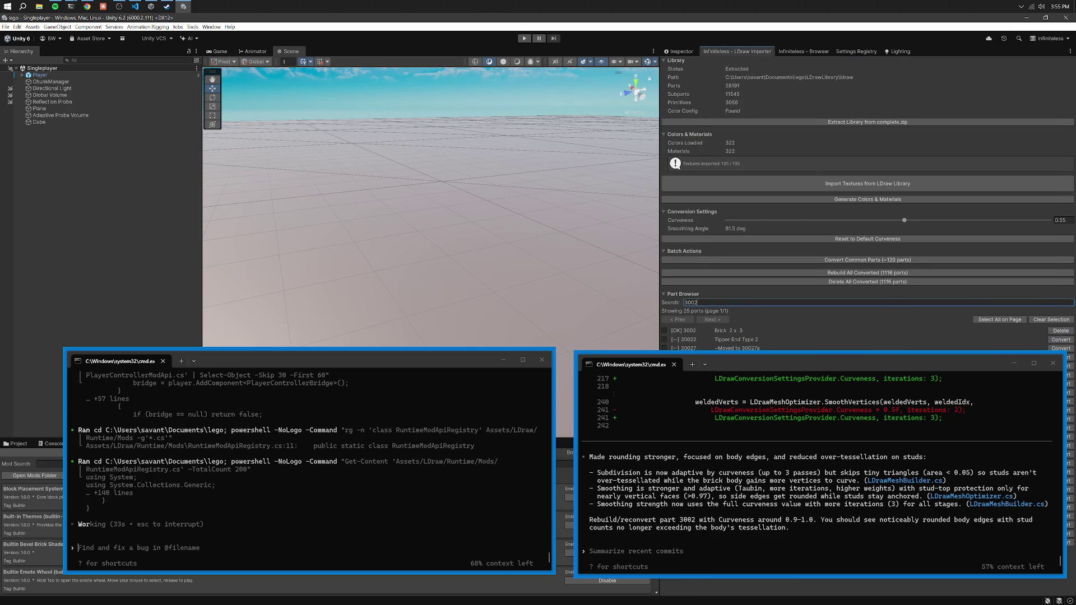
left_click(1065, 332)
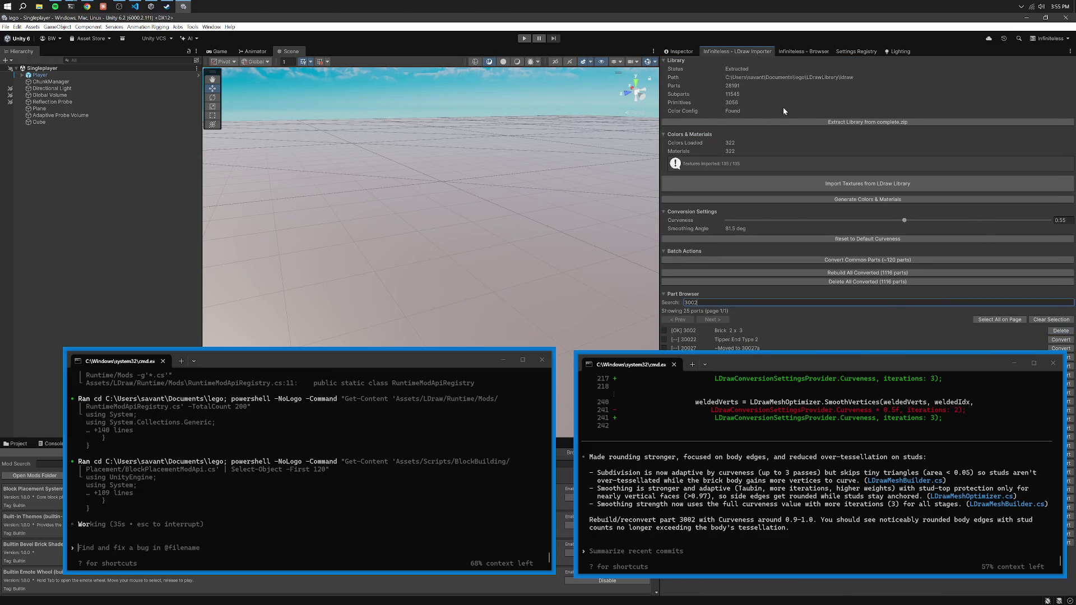
left_click(803, 51)
Spawn the 2x3 brick and fly the camera over its studs and body.
left_click(707, 162)
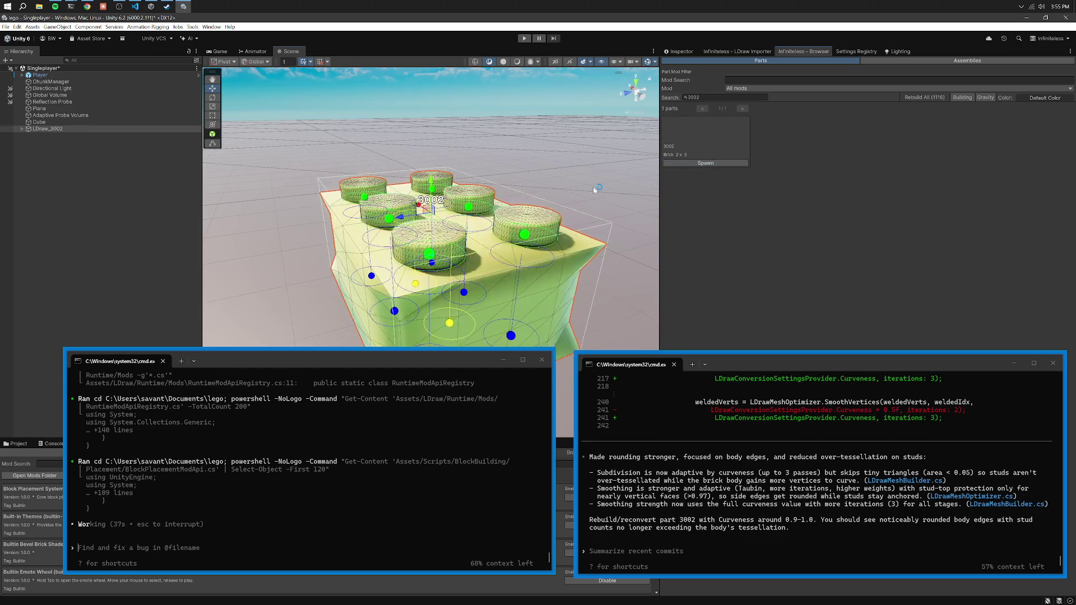
key("w")
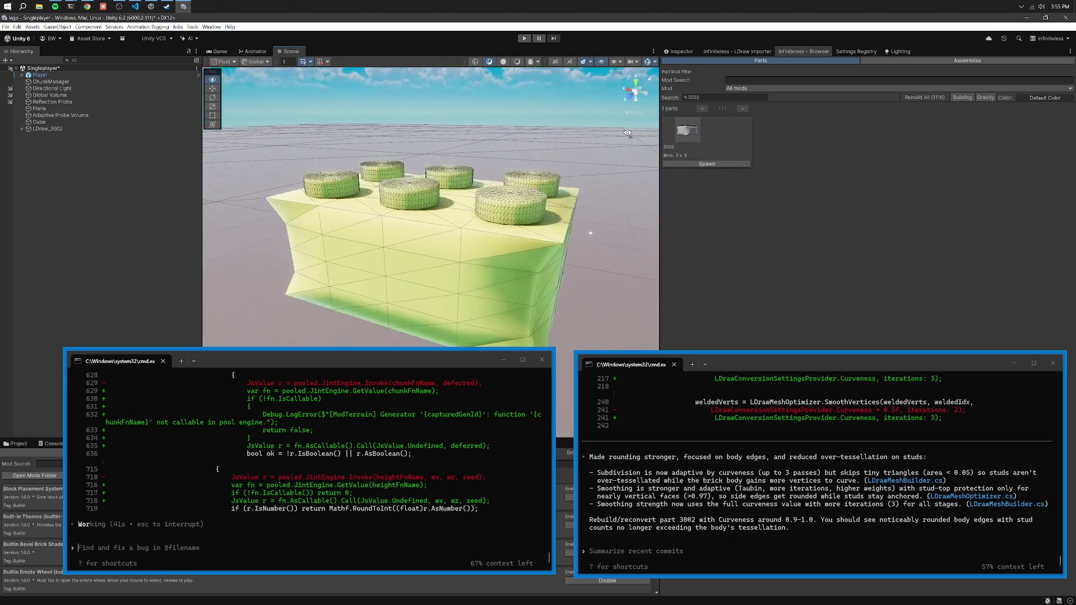
key("s")
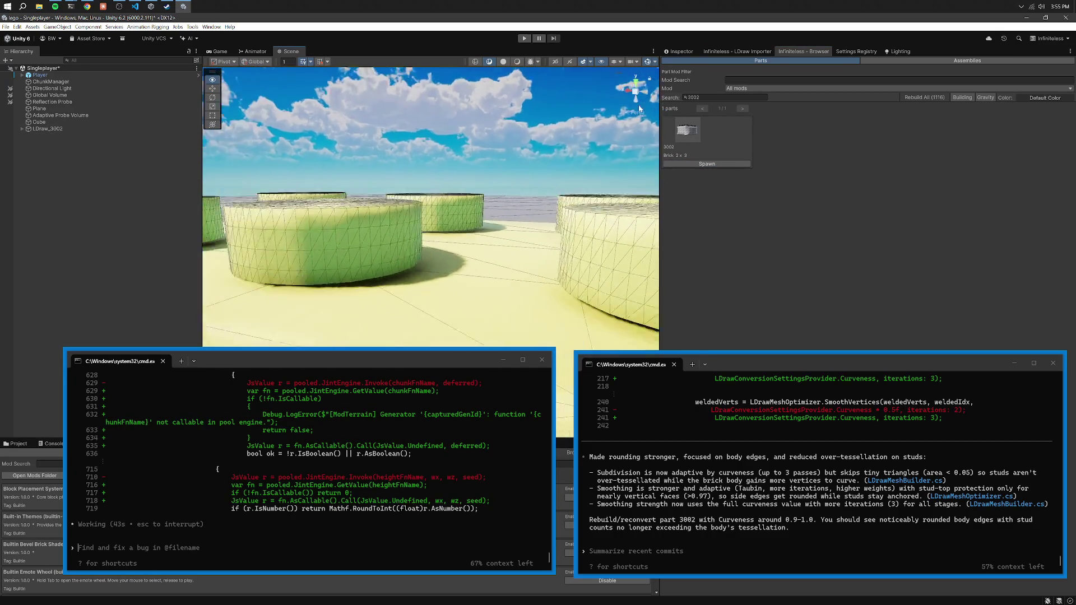
Tell Codex the studs have too many faces, the body too few, and the studs lack curves.
left_click(858, 468)
type("ok- now")
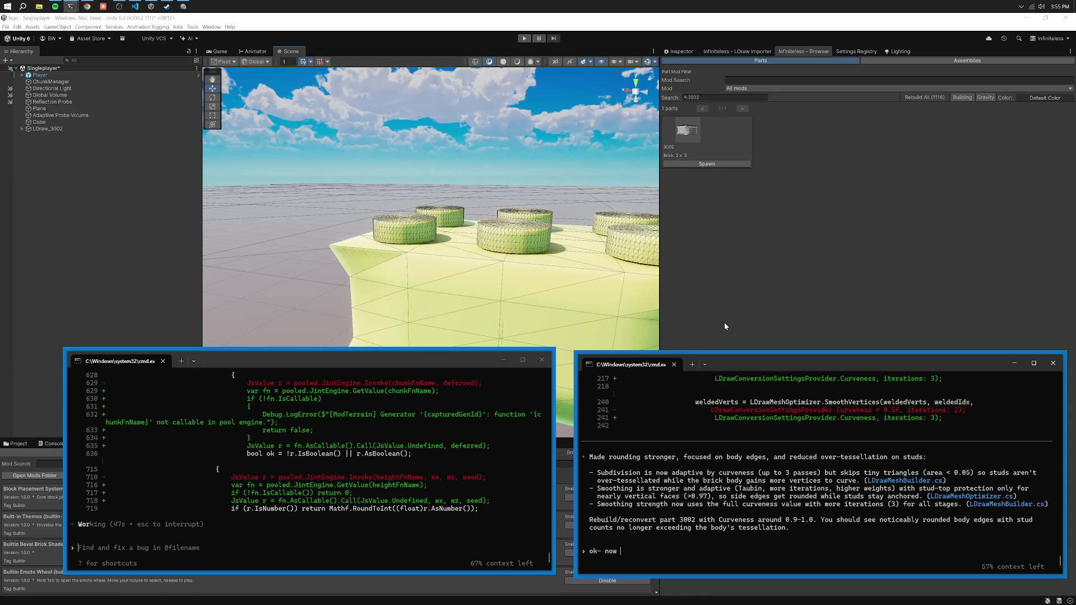
key("BackSpace")
key("BackSpace")
key("BackSpace")
type("the")
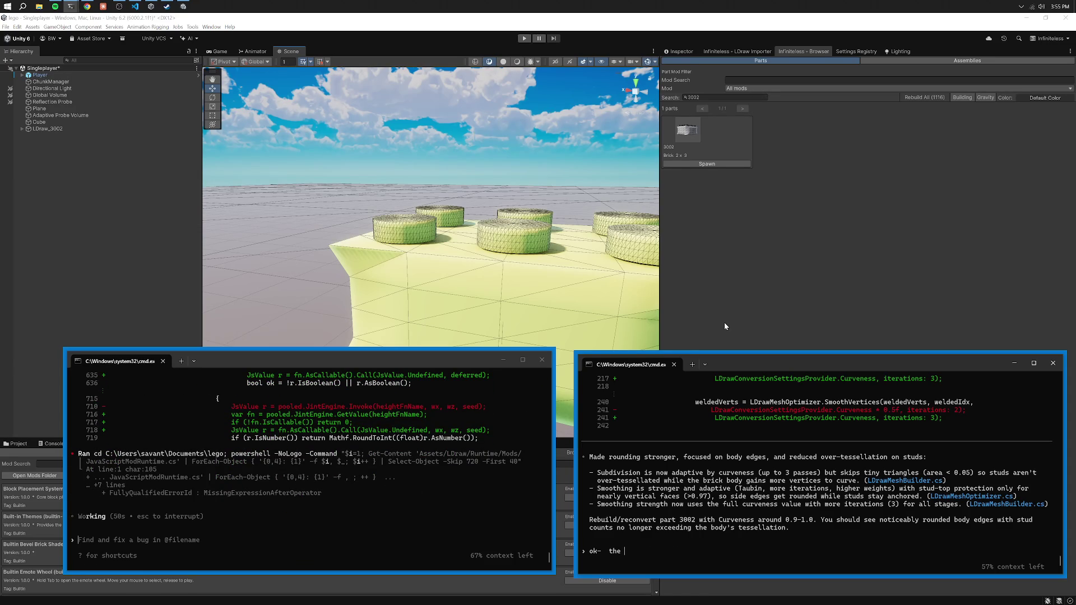
type("studs still have too m")
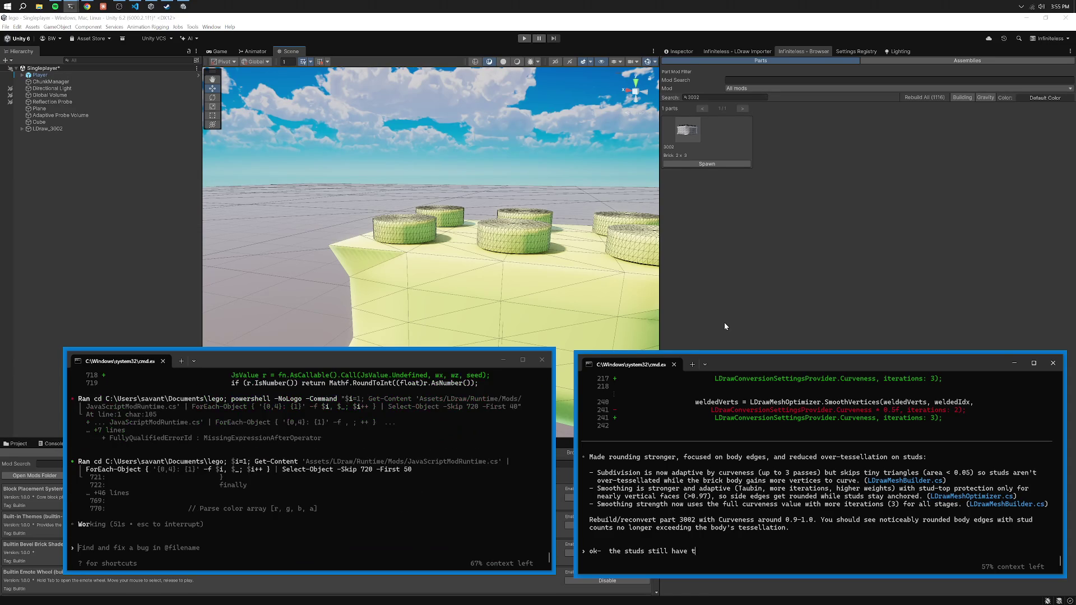
type("any faces and the ")
type("body has not enough faces- also i can ")
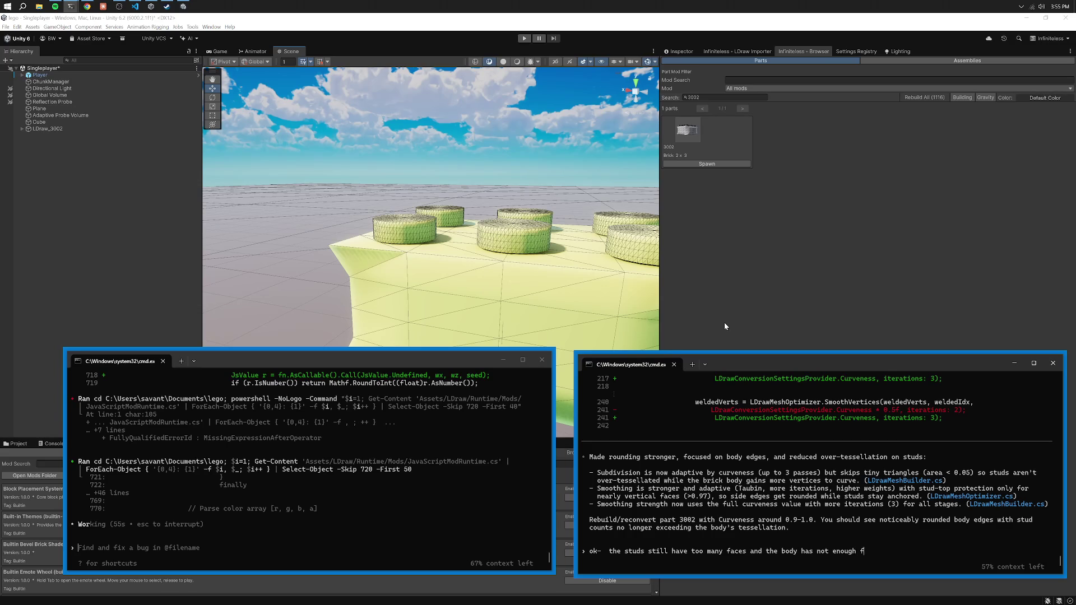
type("finall")
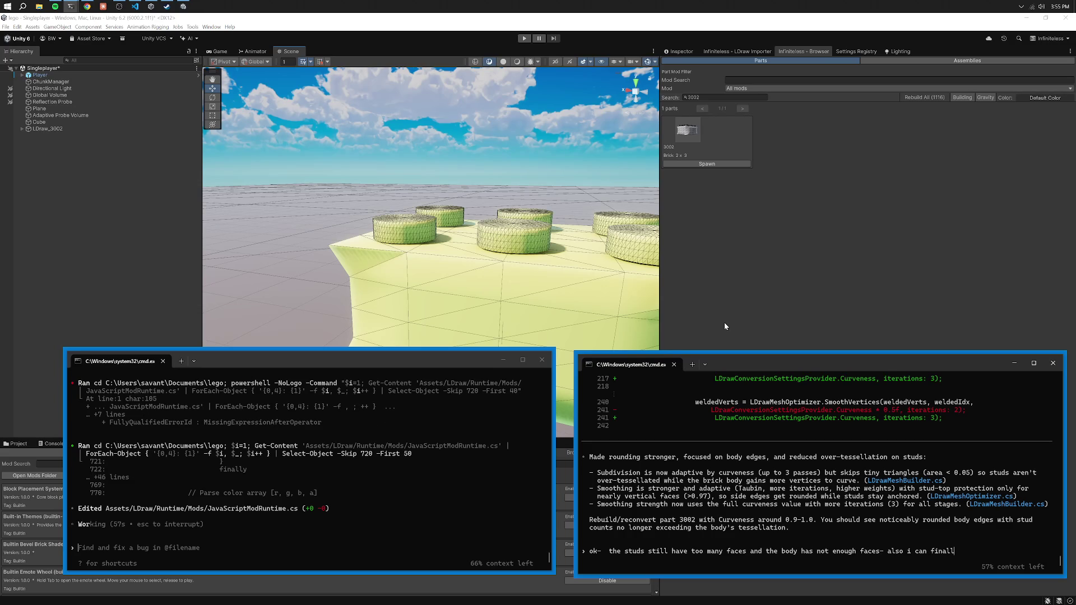
type("y see the curve,")
type(" its going in the ")
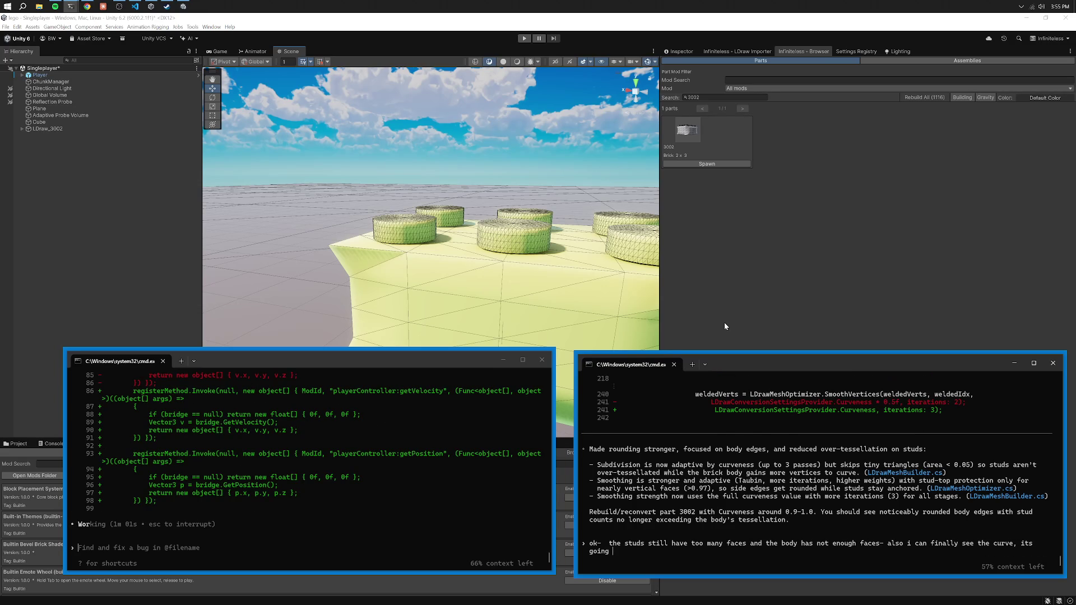
type("wrong direction!!")
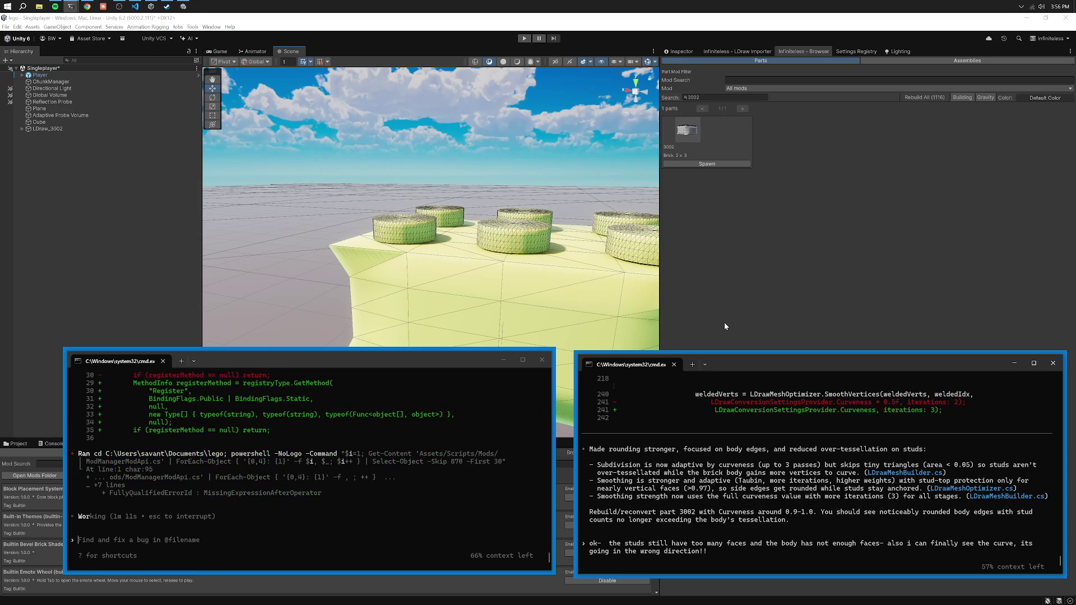
type("there is no curve at all to the studs")
type("?")
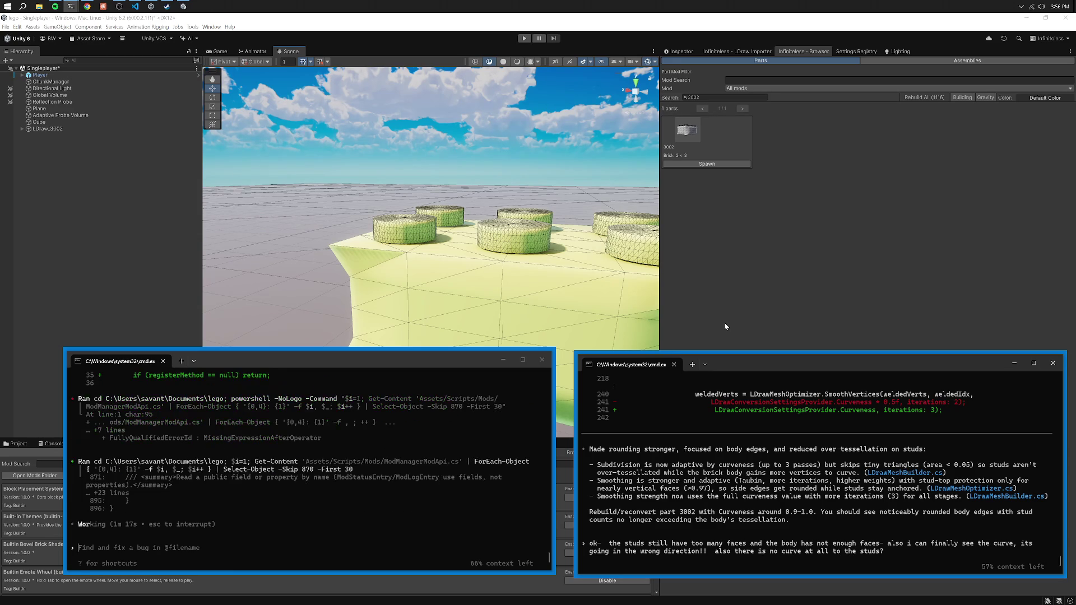
key("Return")
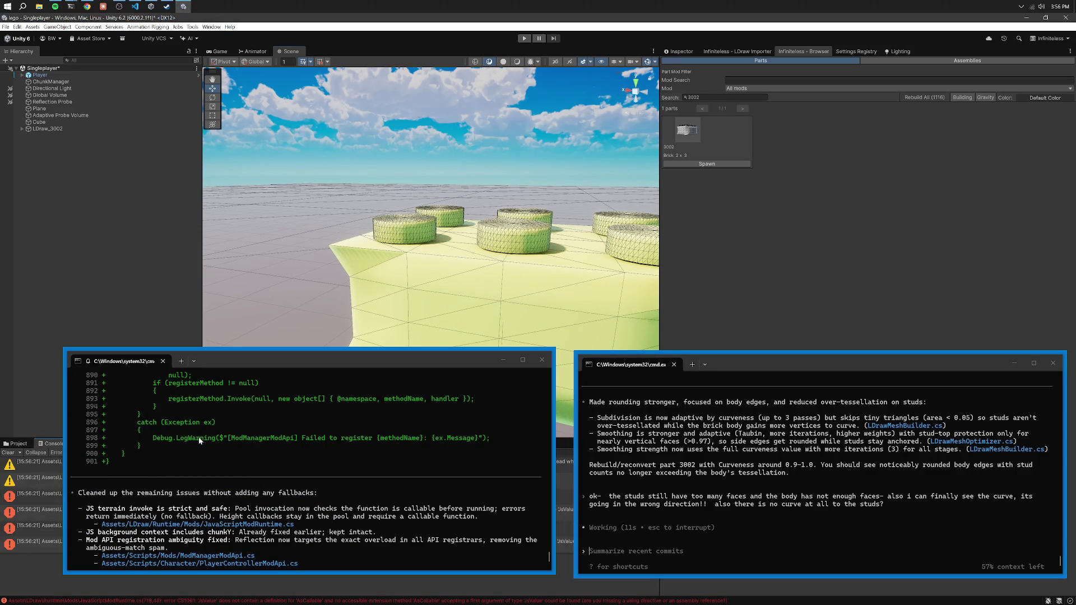
scroll(256, 385, "up", 10)
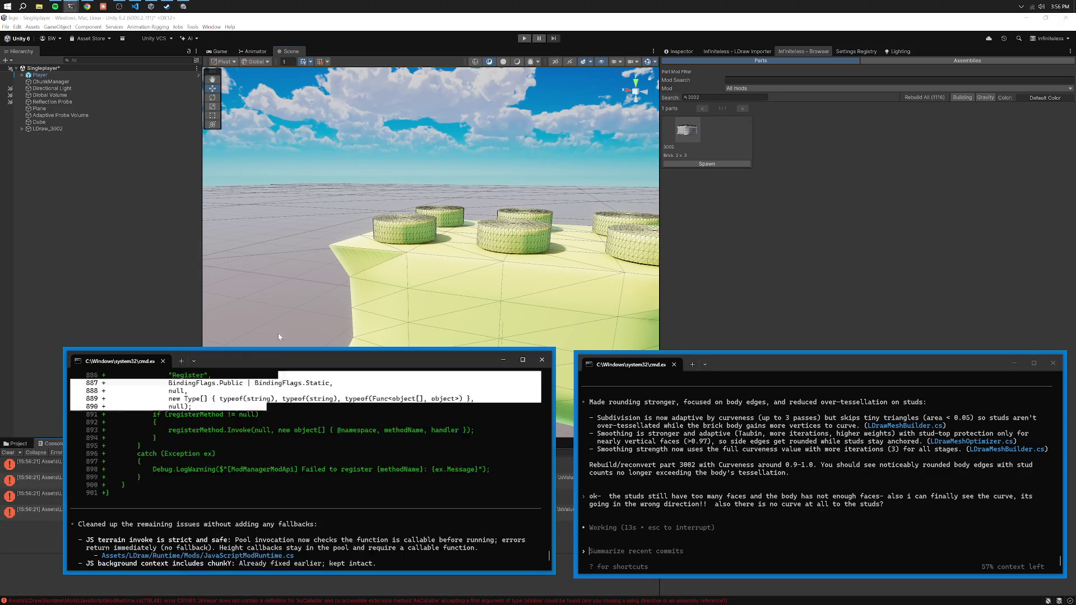
mouse_move(280, 361)
left_mouse_down()
mouse_move(283, 332)
mouse_move(348, 263)
mouse_move(341, 193)
left_mouse_up()
scroll(314, 354, "down", 10)
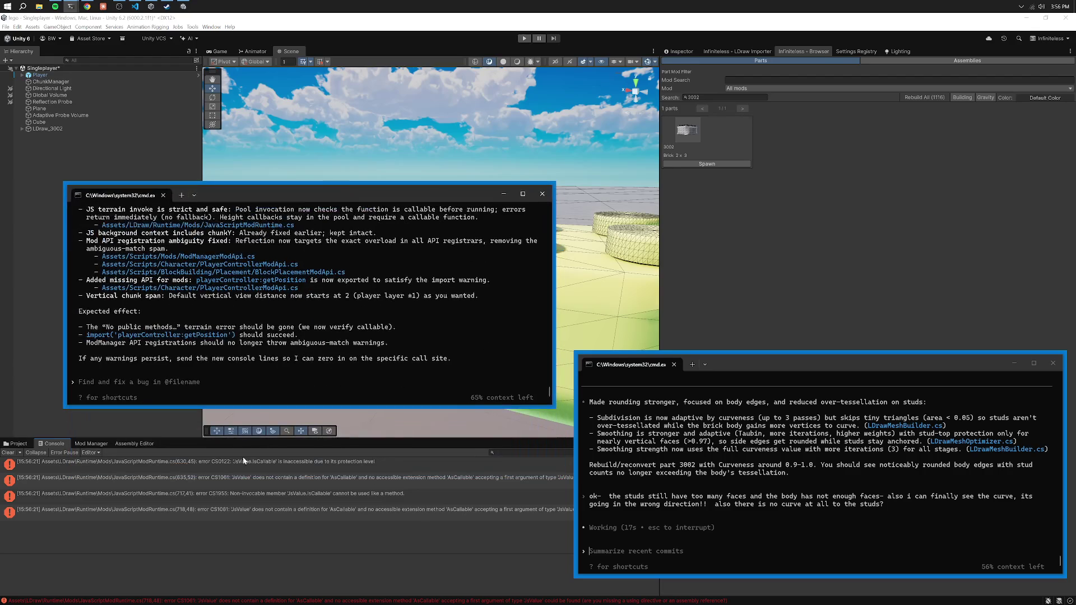
Paste the first JsValue.IsCallable compile errors into the left Codex prompt and send them.
left_click(263, 531)
key("ctrl+c")
left_click(273, 369)
key("ctrl+v")
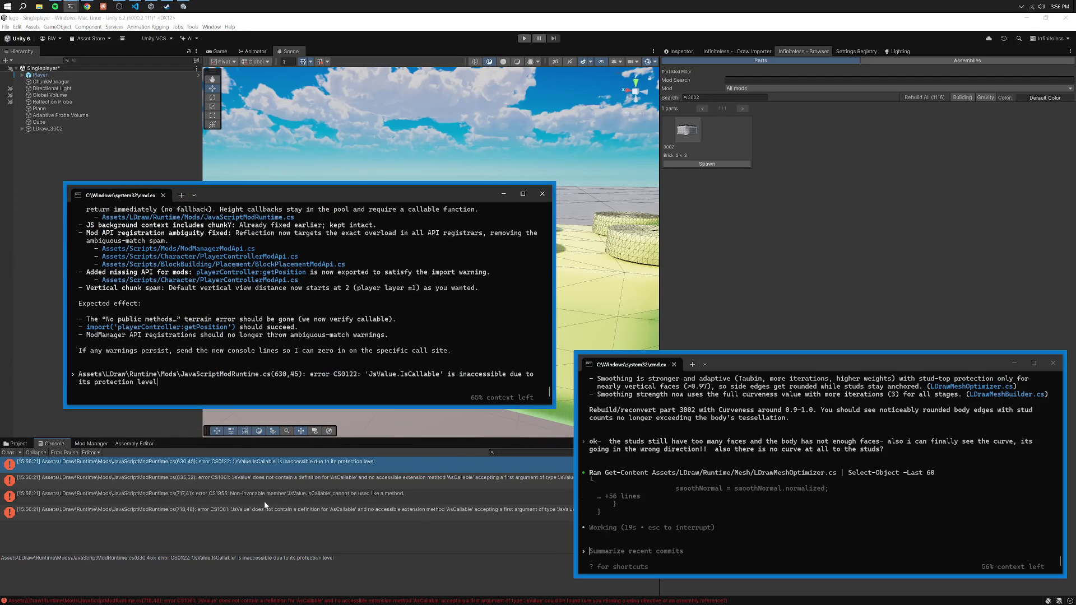
left_click(264, 495)
key("ctrl+c")
key("ctrl+v")
key("Return")
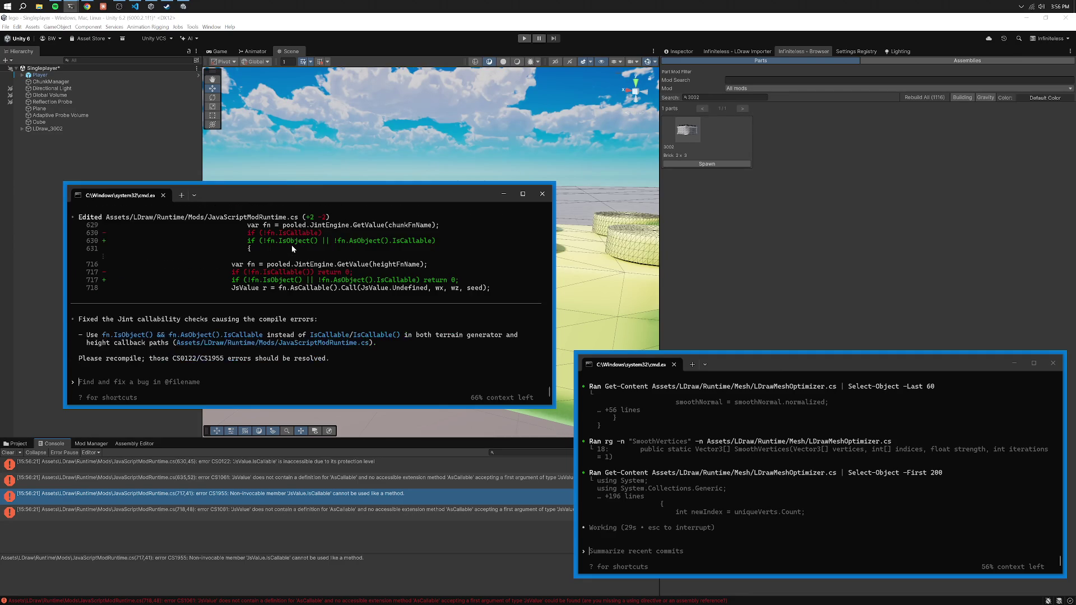
Recompile in Unity and paste the next new compile error into the Codex prompt.
left_click(7, 454)
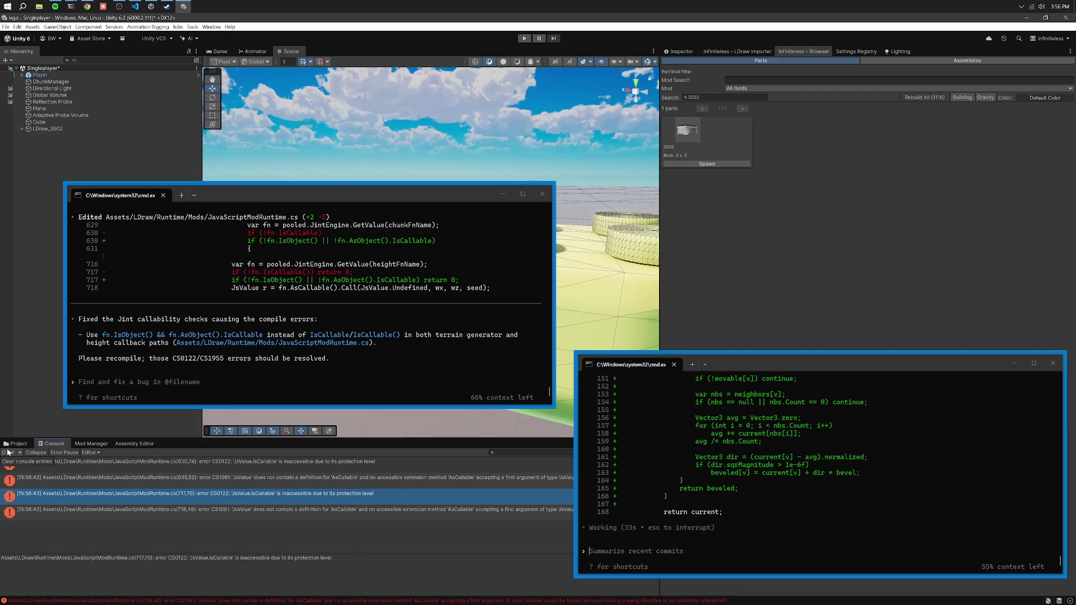
left_click(168, 461)
left_click_drag(1, 558, 342, 574)
key("ctrl+c")
left_click(331, 393)
key("ctrl+v")
Add the 635,52, 717,70 and 718,48 errors to the prompt and send them to Codex.
left_click(315, 478)
key("ctrl+c")
key("alt+Tab")
key("ctrl+v")
left_click(339, 496)
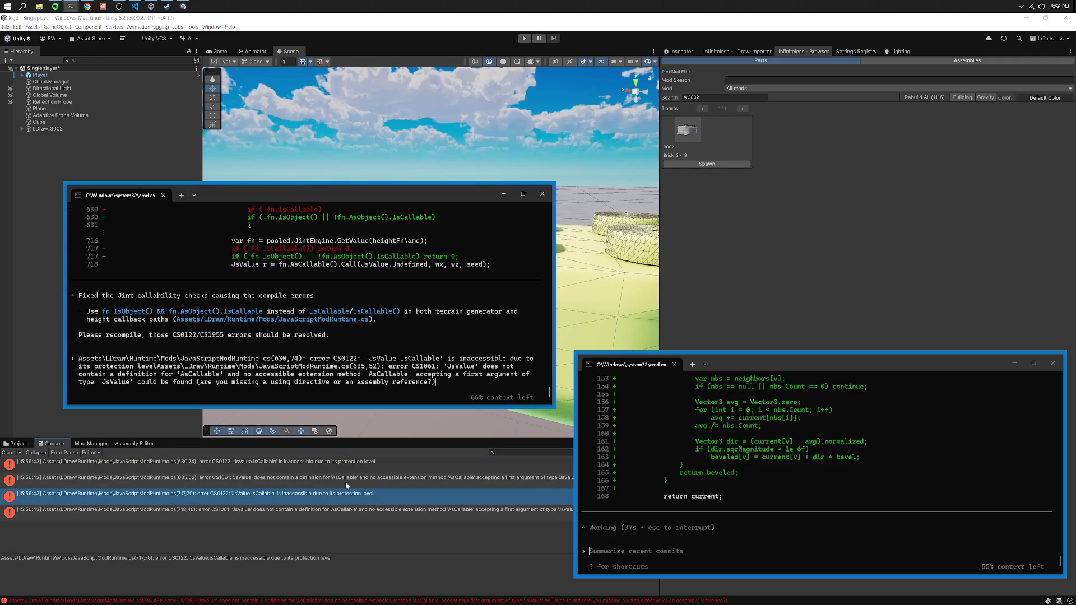
key("ctrl+c")
key("alt+Tab")
key("ctrl+v")
left_click(345, 510)
key("ctrl+c")
key("alt+Tab")
key("ctrl+v")
key("Return")
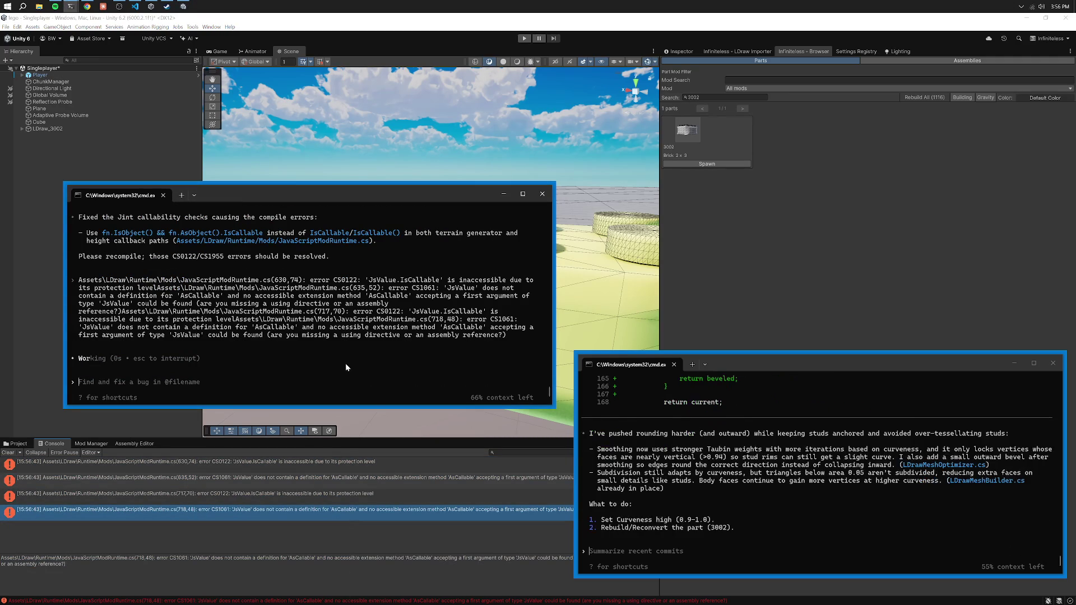
mouse_move(395, 197)
left_mouse_down()
mouse_move(417, 298)
mouse_move(412, 192)
left_mouse_up()
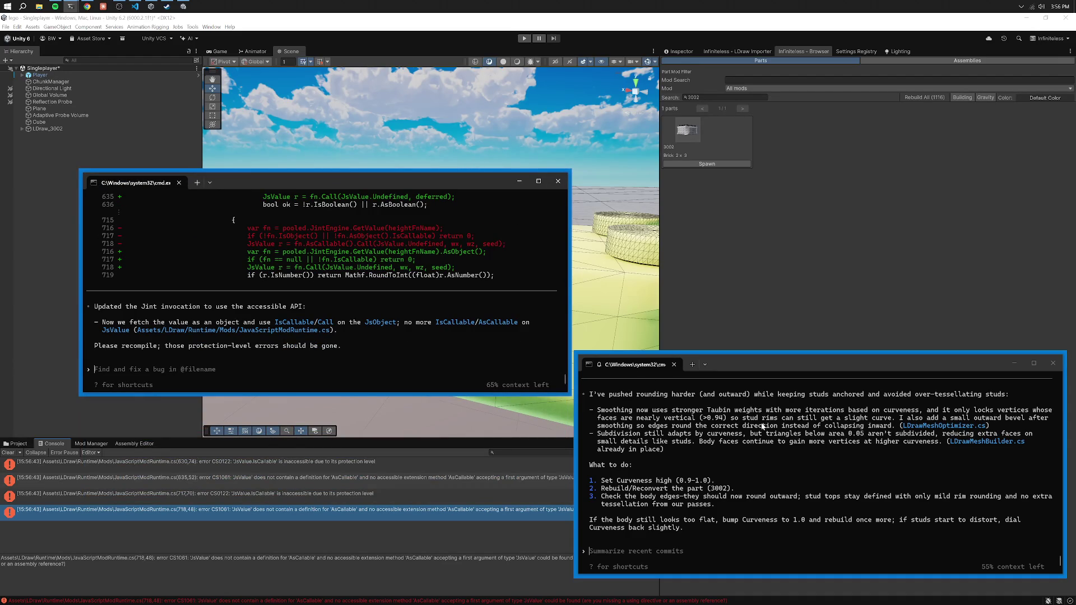
Recompile Unity and send the three new Console errors to Codex.
left_click(5, 452)
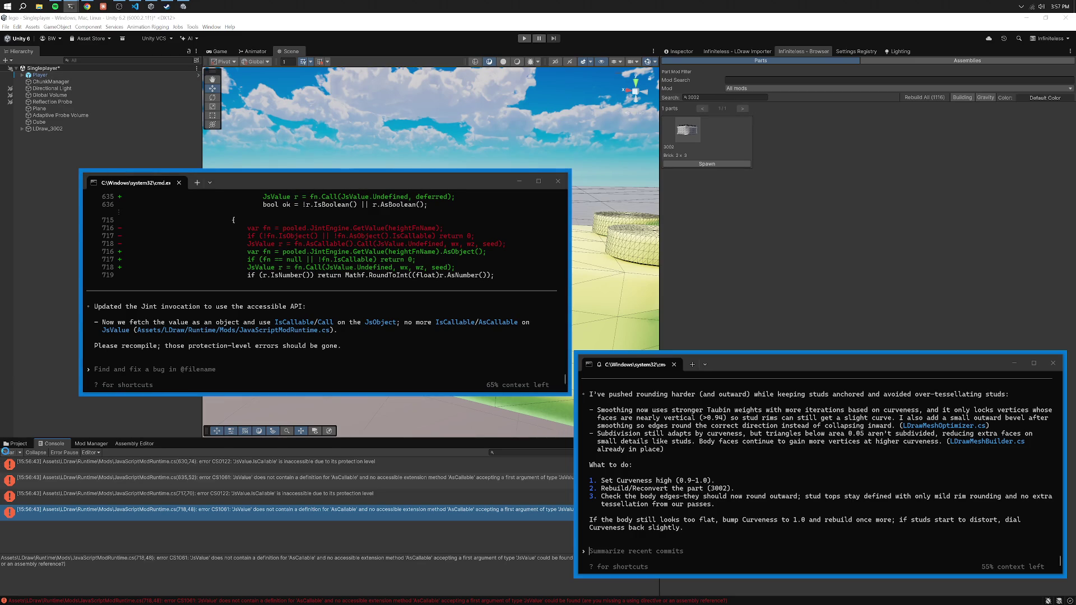
left_click(282, 466)
key("ctrl+c")
left_click(311, 354)
key("ctrl+v")
left_click(318, 480)
key("ctrl+c")
left_click(329, 338)
key("ctrl+v")
left_click(271, 496)
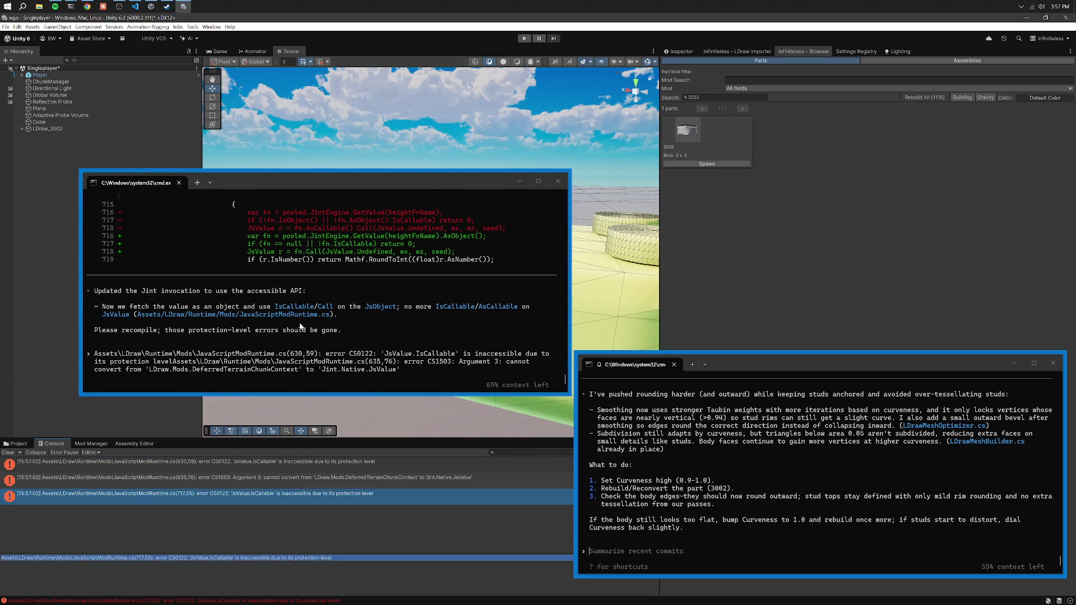
key("ctrl+c")
left_click(303, 367)
key("ctrl+v")
key("Return")
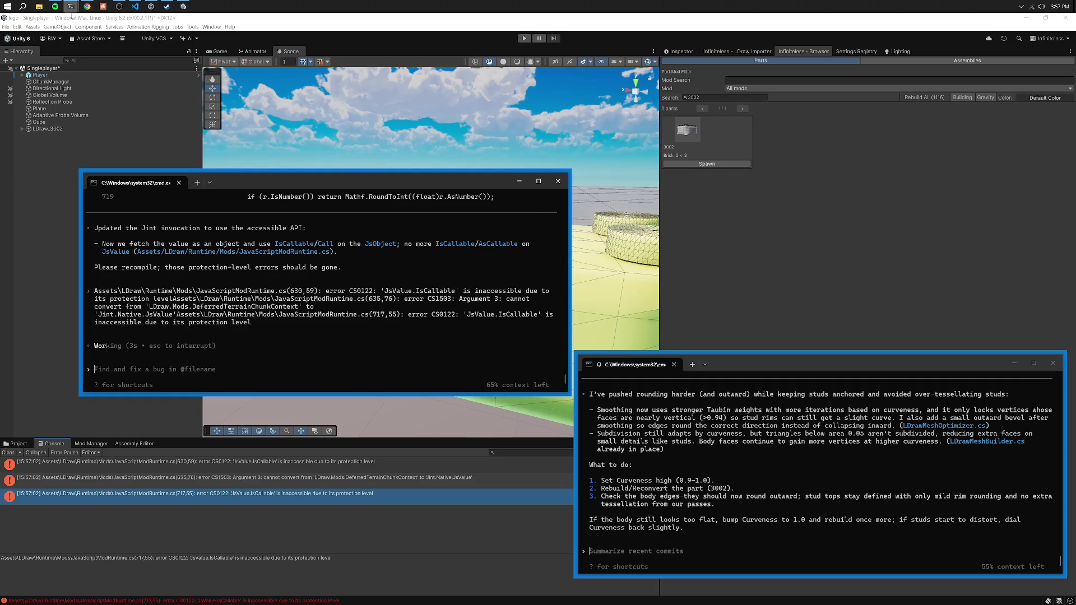
After the next recompile, send the two remaining IsCallable errors to Codex and recompile again.
mouse_move(71, 6)
mouse_move(197, 51)
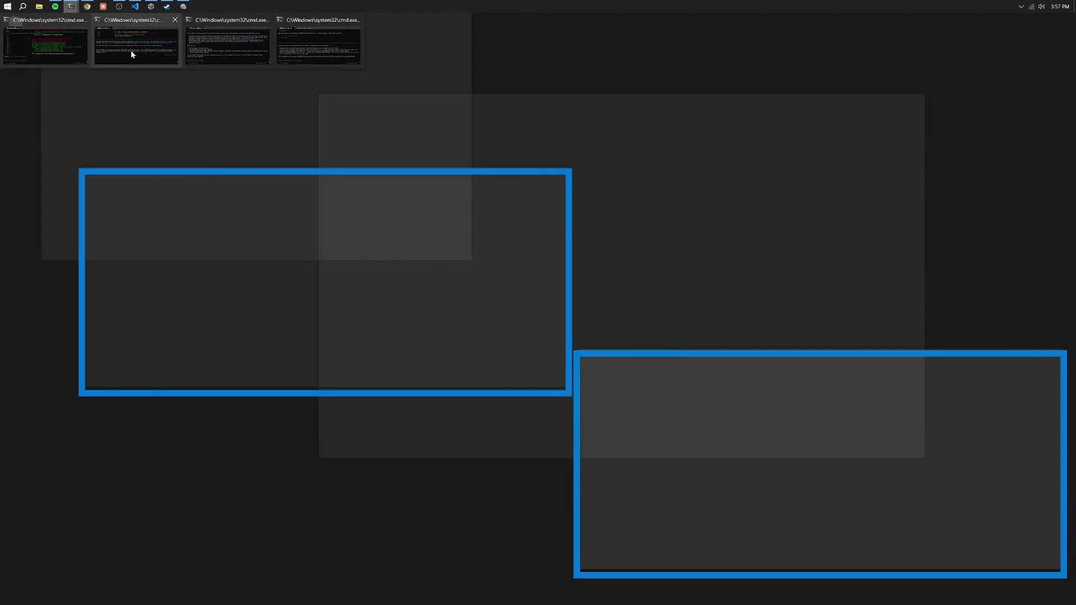
mouse_move(57, 58)
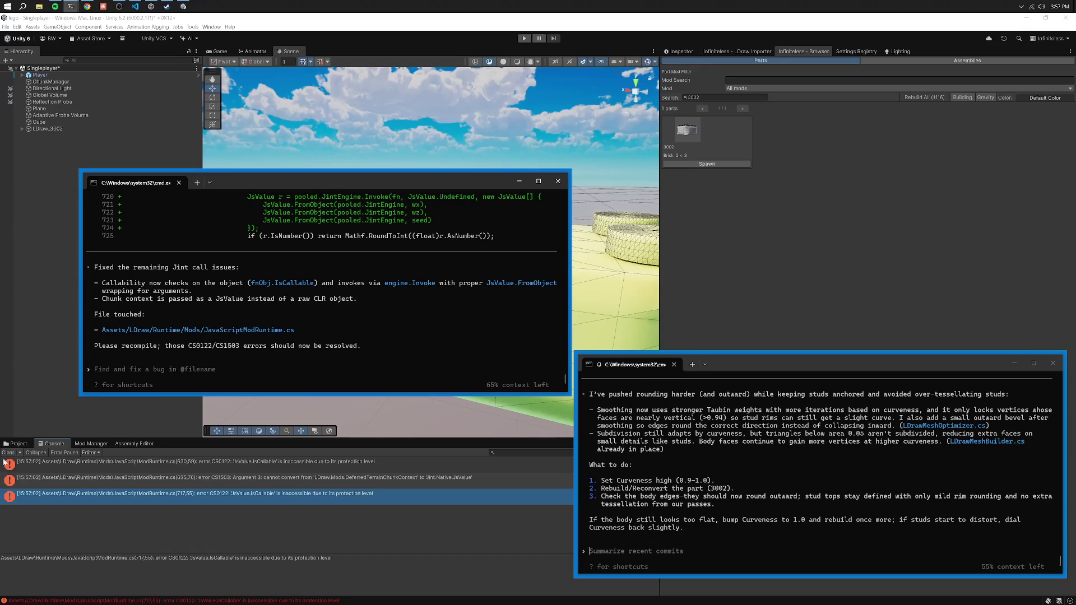
left_click(4, 465)
triple_click(222, 558)
left_click(280, 336)
key("ctrl+v")
left_click(256, 487)
triple_click(246, 559)
key("ctrl+c")
key("alt+Tab")
key("ctrl+v")
key("Return")
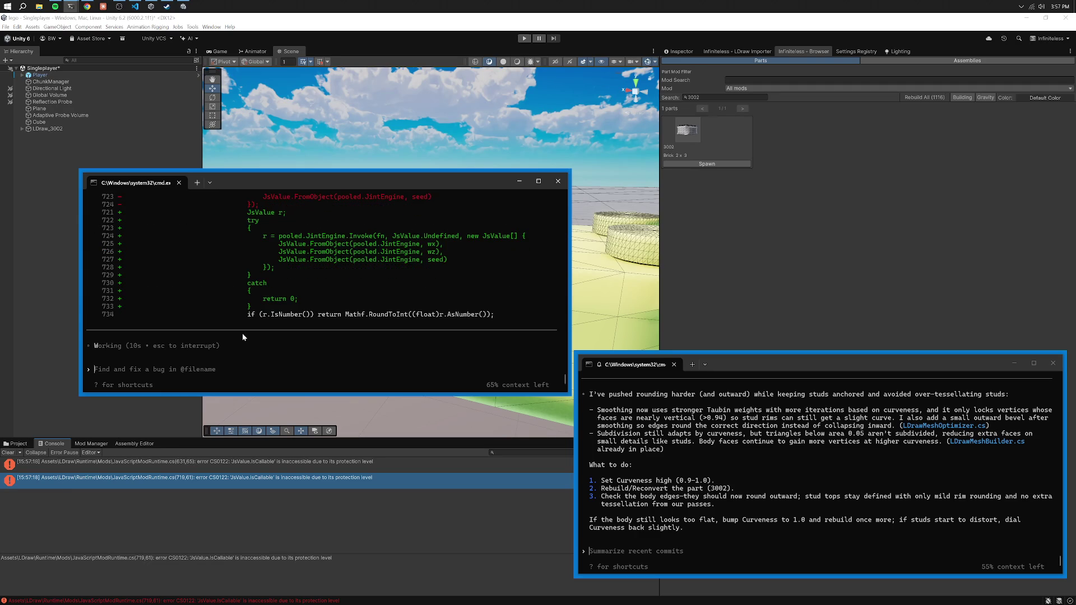
left_click(4, 452)
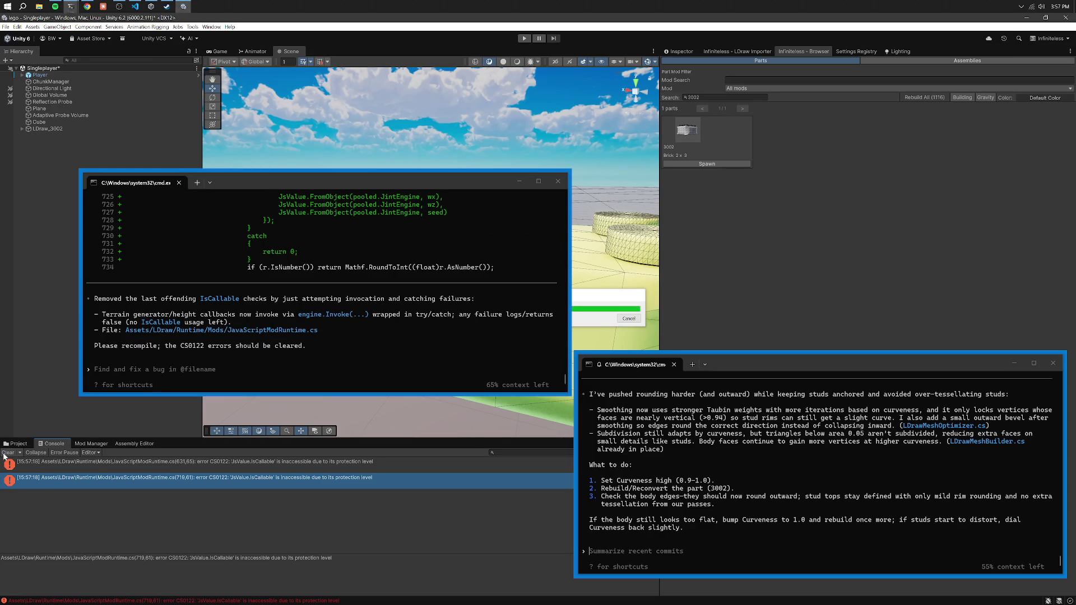
Delete the converted 3002 brick and spawn it again from the part browser.
left_click_drag(394, 180, 374, 351)
left_click(728, 50)
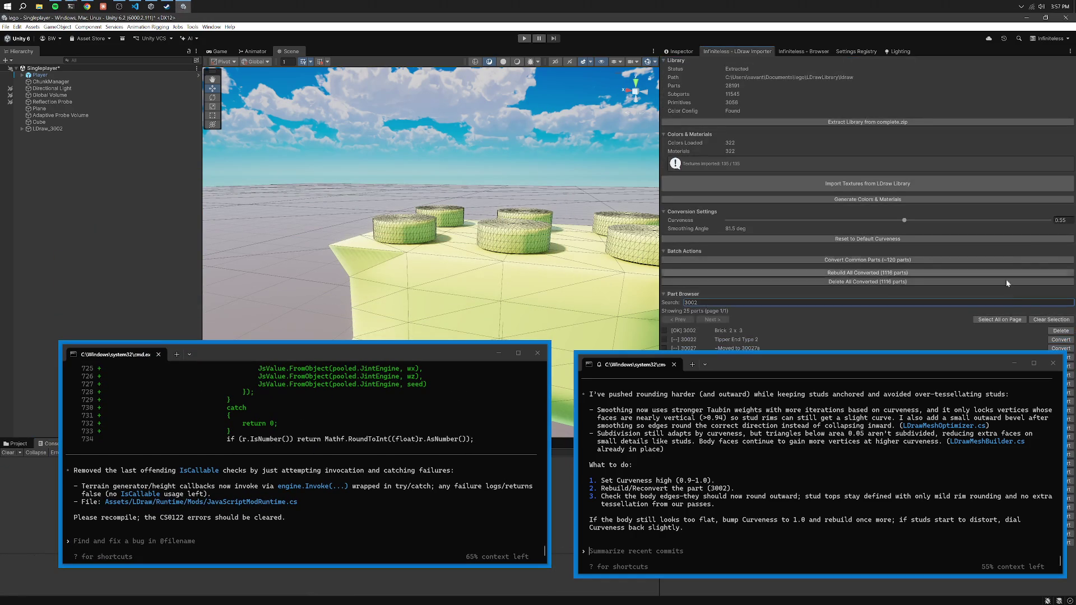
left_click(1060, 331)
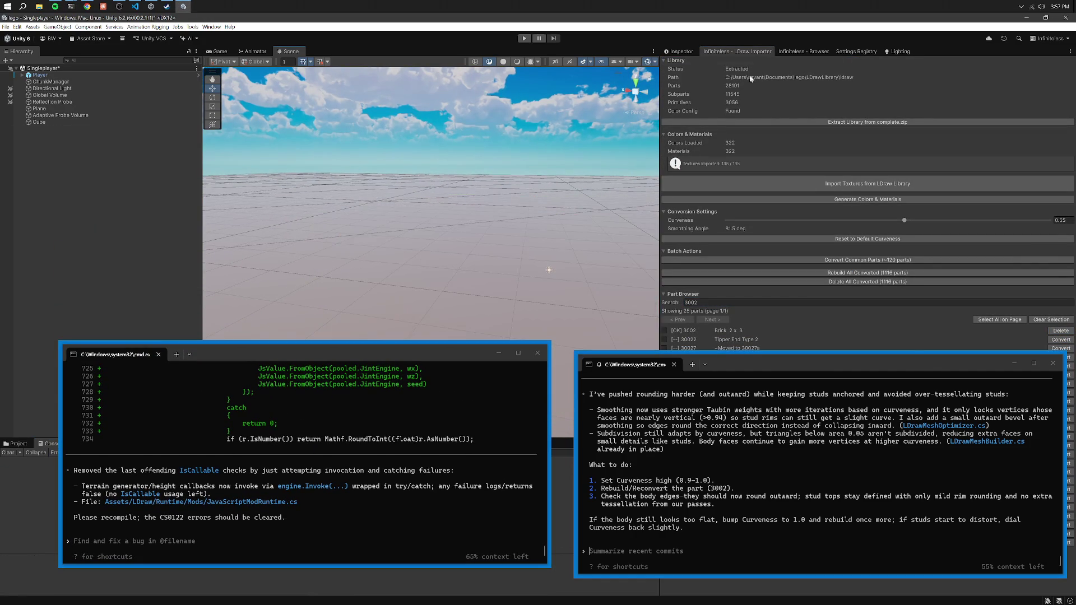
left_click(803, 51)
left_click(694, 164)
left_click_drag(596, 183, 549, 191)
Draft Codex feedback: edges still round inwards, studs lack rounding, body needs more faces.
left_click(687, 418)
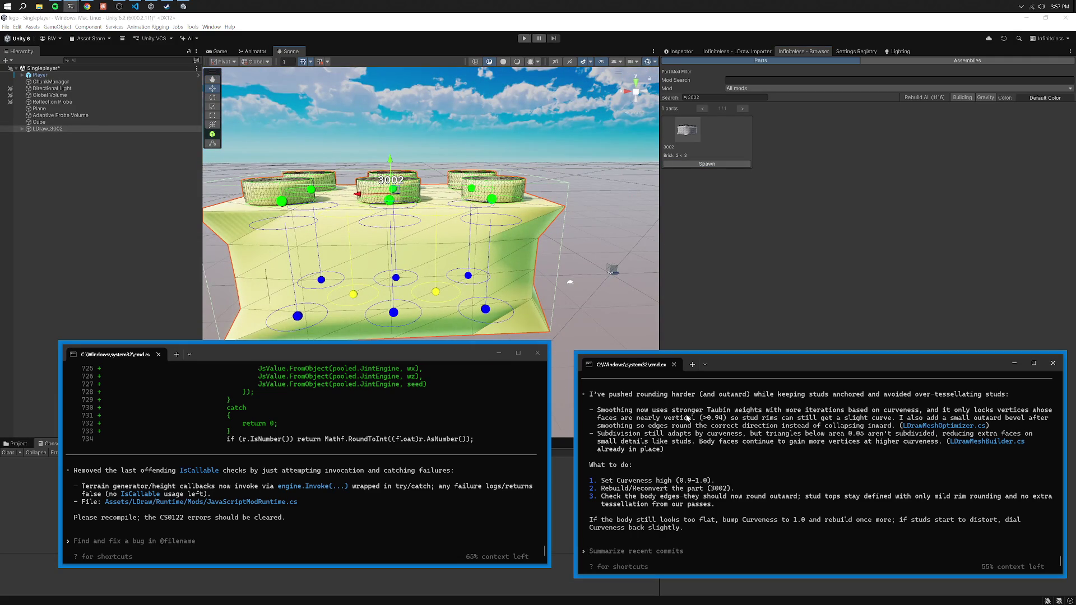
type("**everything stil")
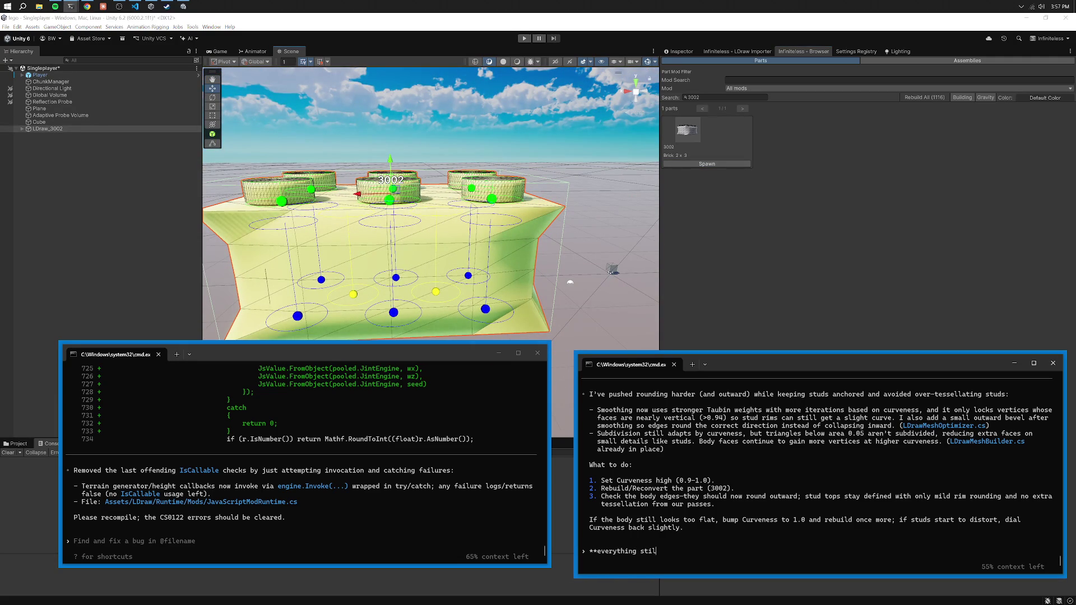
type("l appears the same,  we")
type(" still round inwards- n")
type("o rounding to studs, an")
type("d the ")
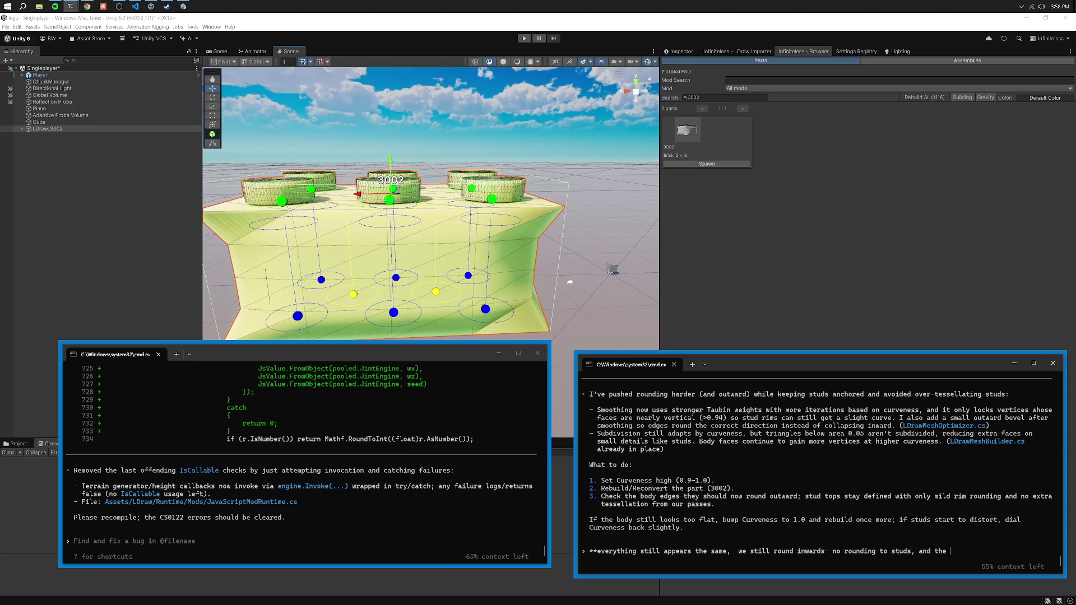
type("body needs more ver")
type("itcies/faces added")
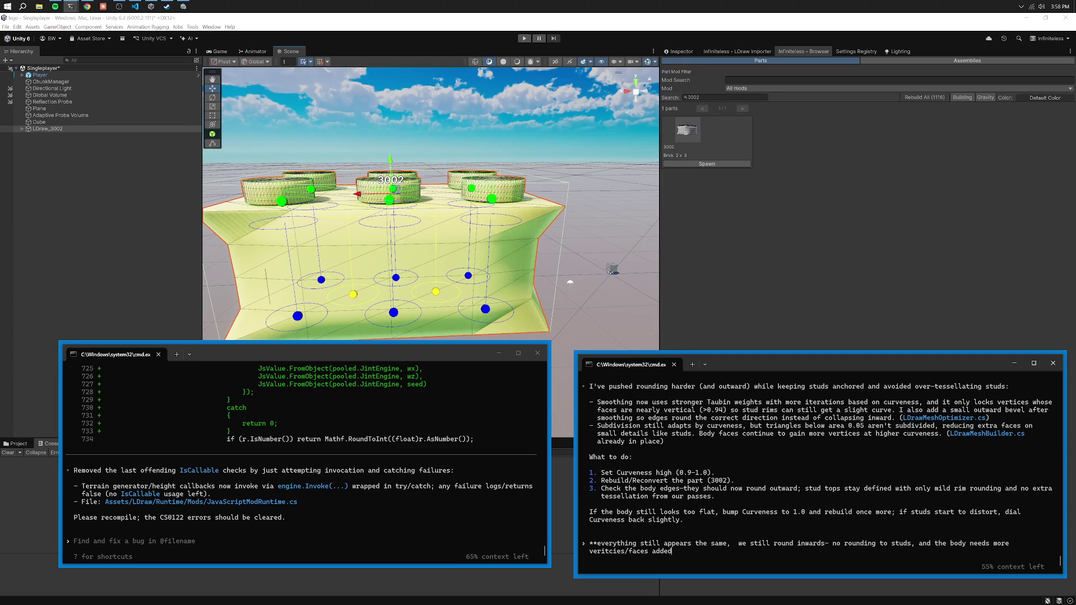
type(", the studs have too many in re")
type("spect to it")
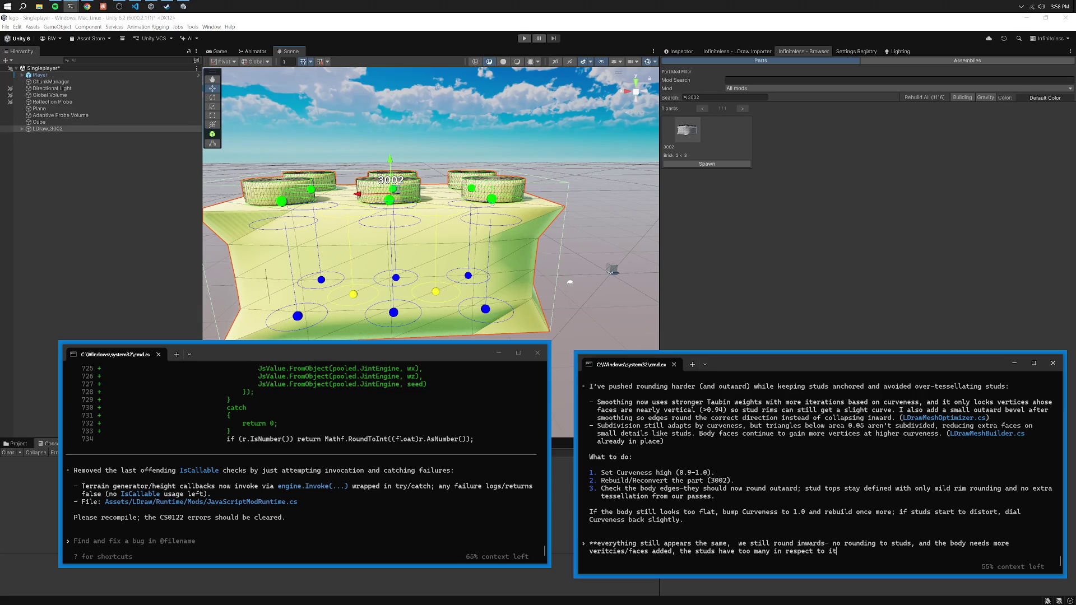
key("BackSpace")
key("BackSpace")
type("the body**")
left_click_drag(594, 140, 586, 178)
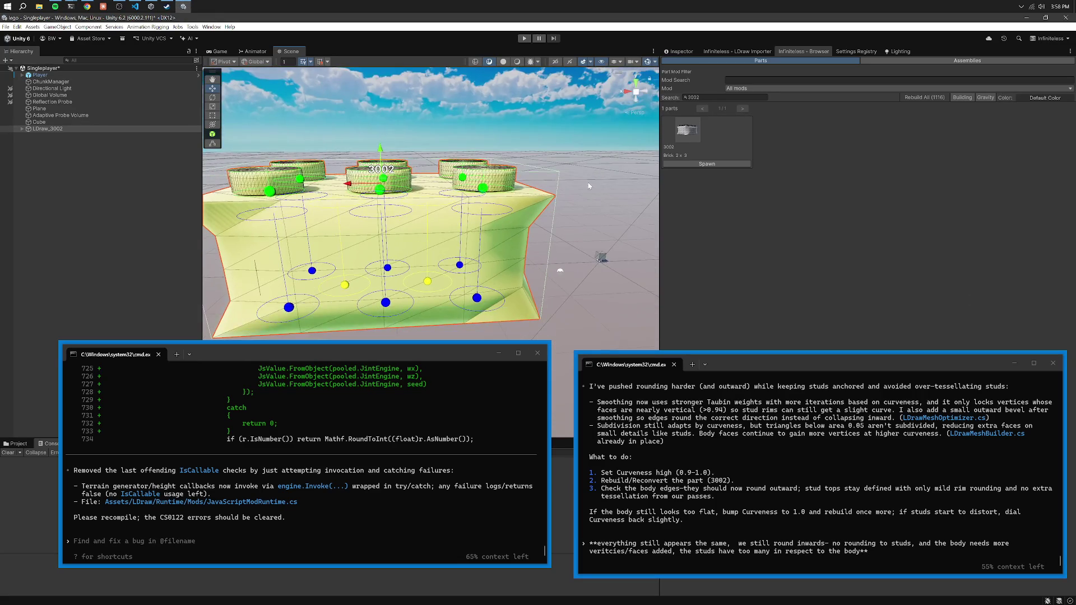
left_click(750, 51)
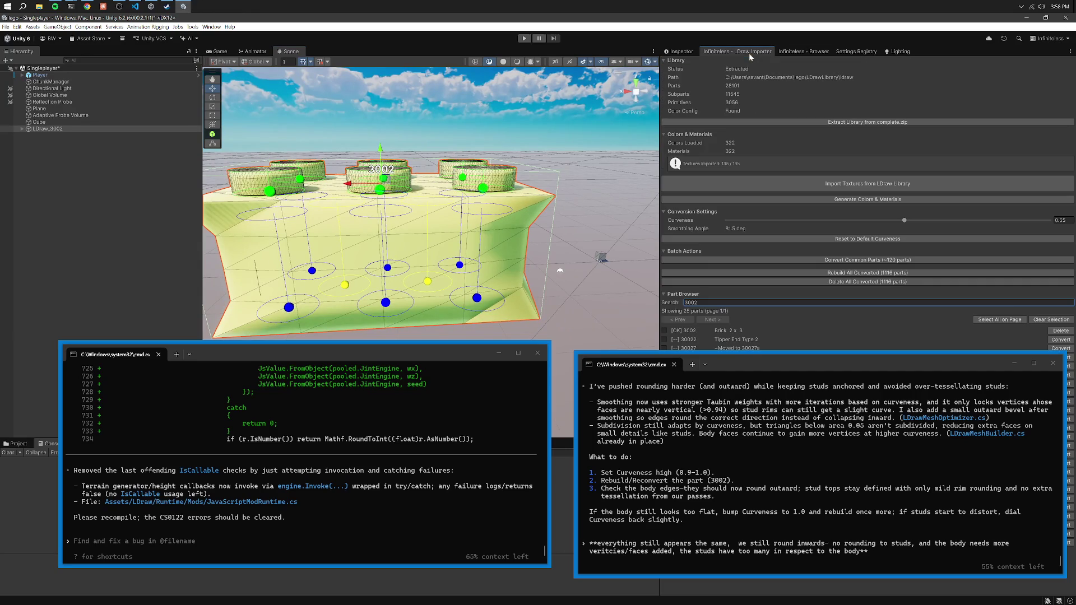
Reconvert part 3002 with the new mesh code and spawn the brick into the scene.
left_click(1065, 332)
left_click(1065, 332)
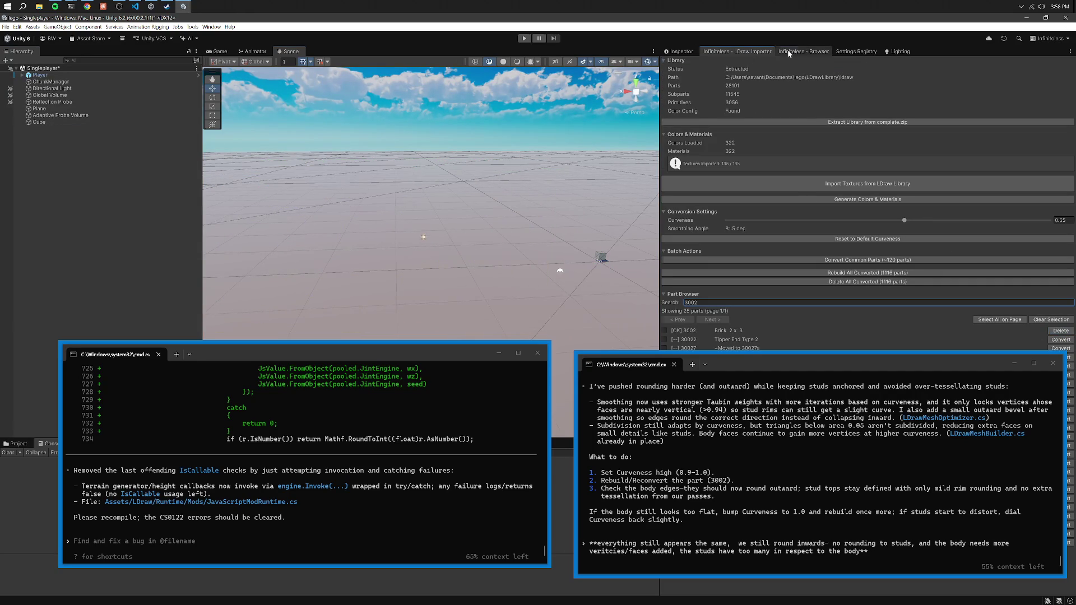
left_click(803, 52)
left_click(727, 163)
Send the inward-rounding feedback to Codex and start Play mode to generate the world.
left_click(795, 476)
key("Return")
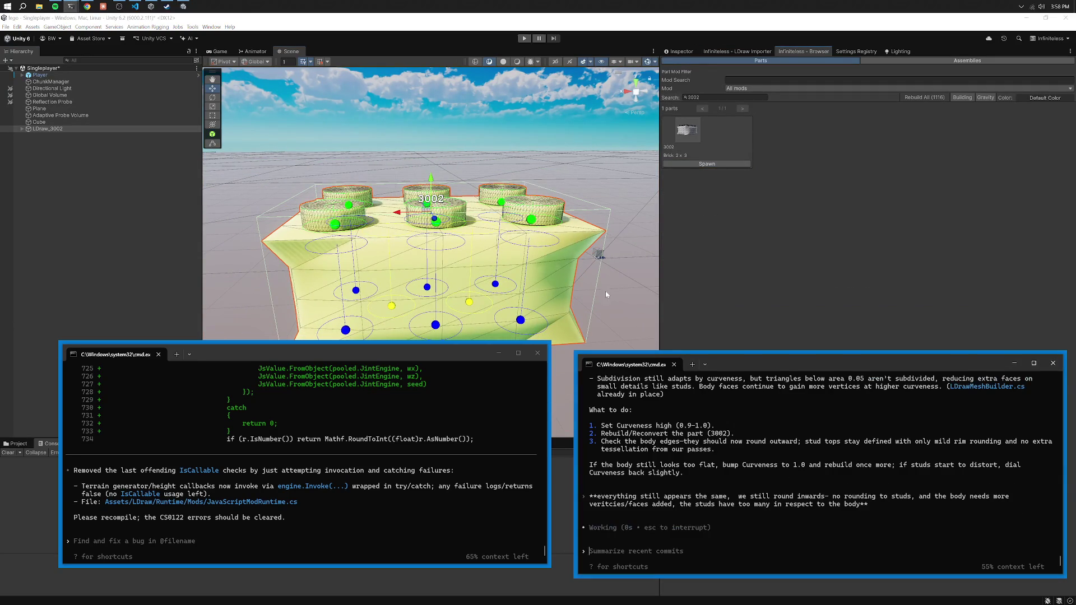
left_click_drag(597, 292, 606, 310)
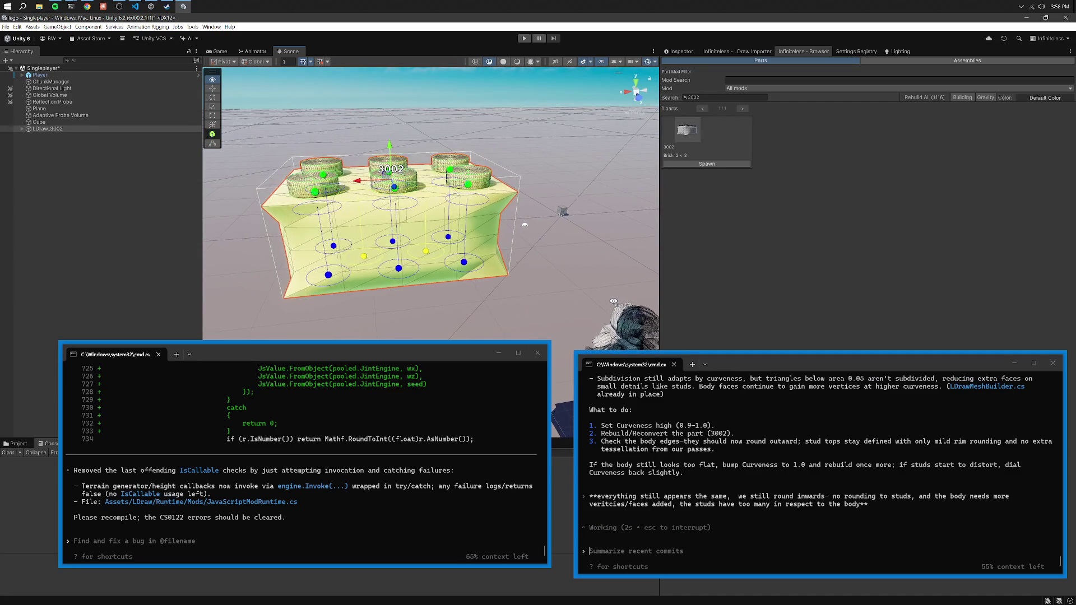
left_click(523, 38)
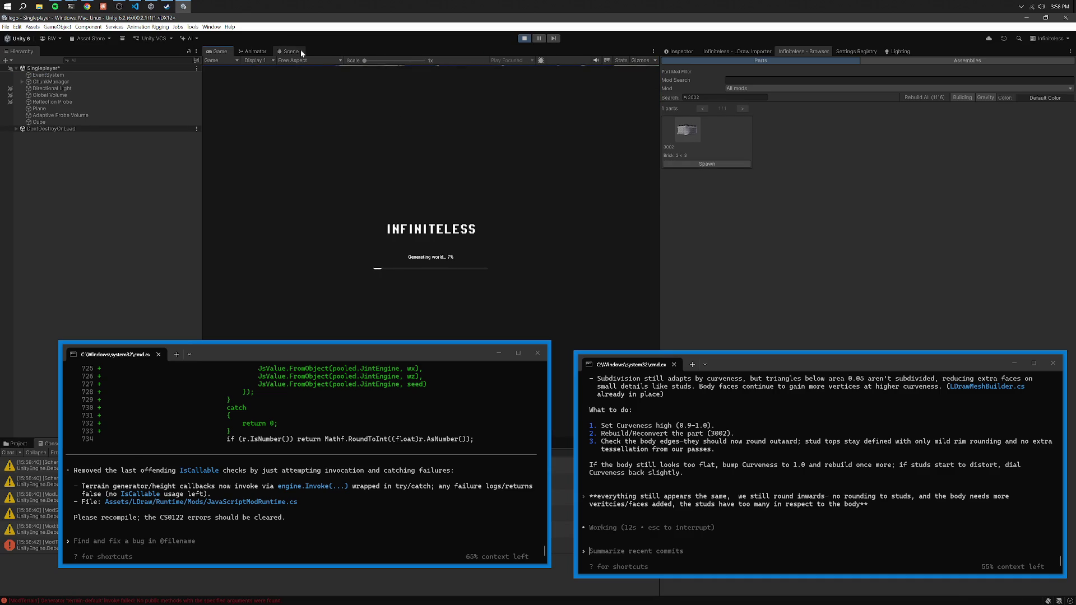
Survey the generated terrain in the Scene view, stop Play mode, and reposition the left terminal.
left_click(291, 51)
mouse_move(532, 198)
left_mouse_down()
mouse_move(497, 173)
mouse_move(570, 185)
mouse_move(294, 369)
mouse_move(597, 294)
left_mouse_up()
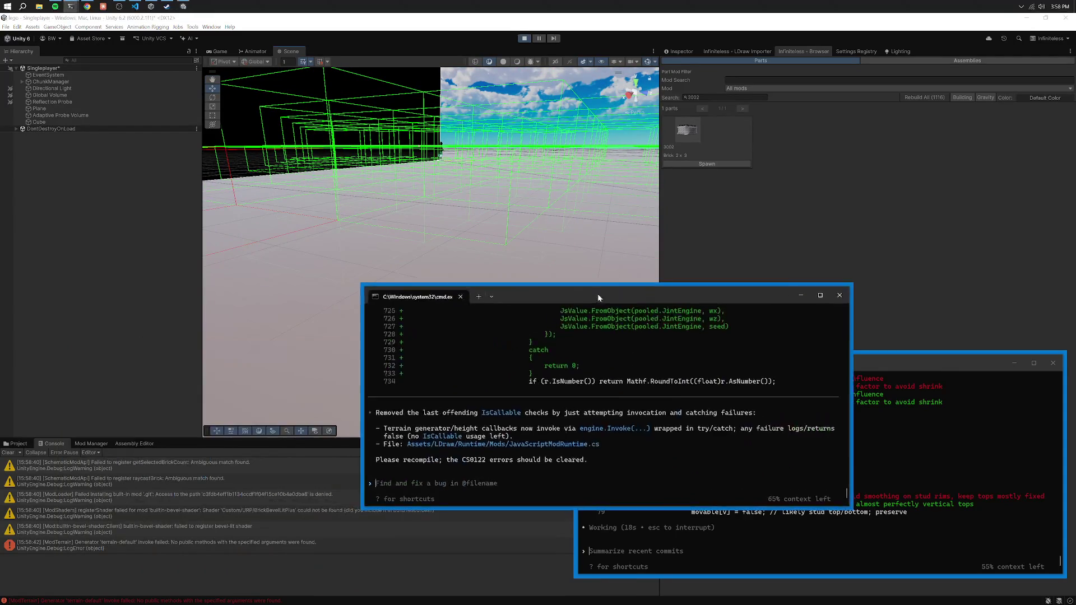
left_click(522, 40)
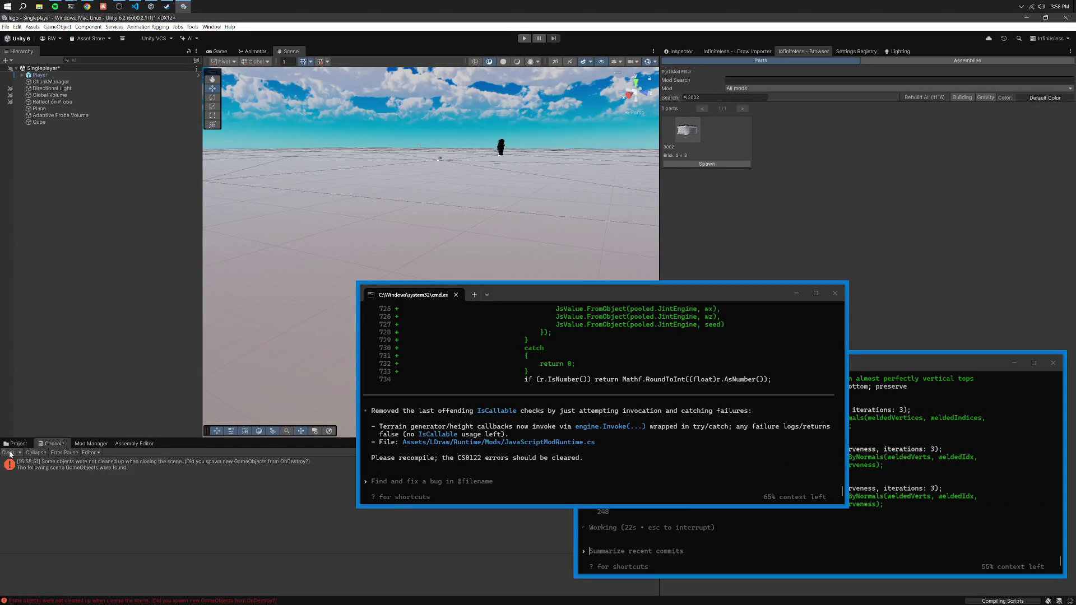
left_click(11, 453)
mouse_move(564, 305)
left_mouse_down()
mouse_move(211, 308)
mouse_move(289, 311)
left_mouse_up()
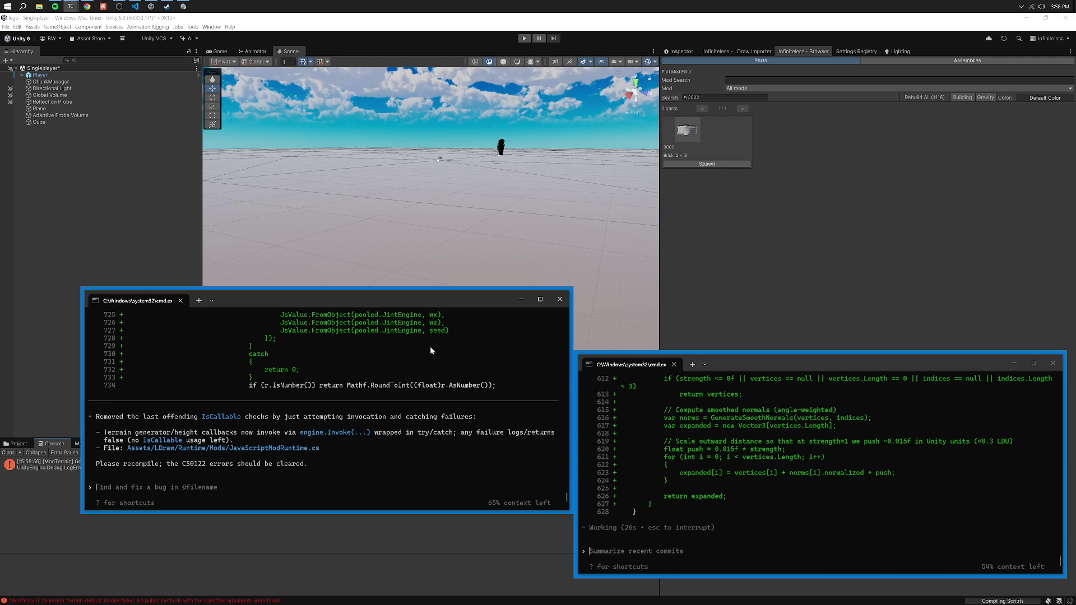
left_click_drag(314, 301, 304, 193)
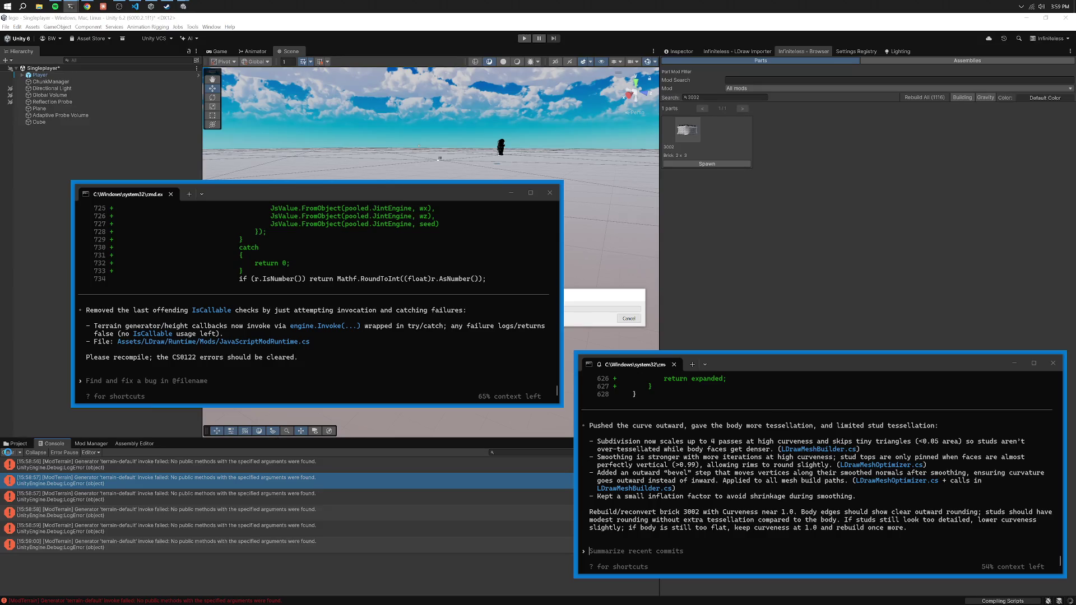
Ask Codex whether background JS work isn't cleaned up when the project stops.
left_click(239, 330)
type("whe")
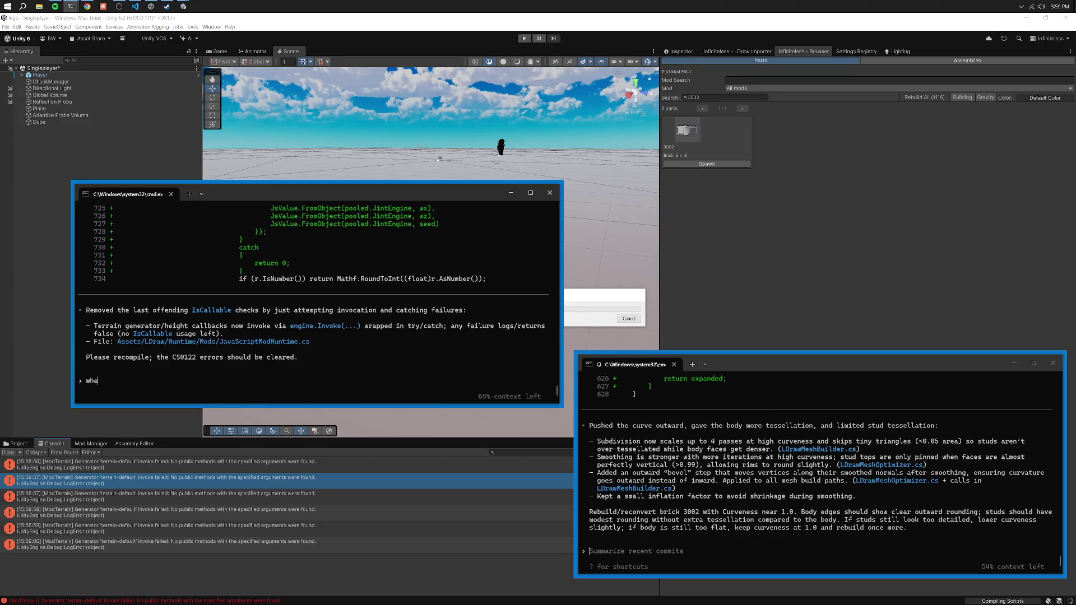
type("n we stop the project i think we still have background stu")
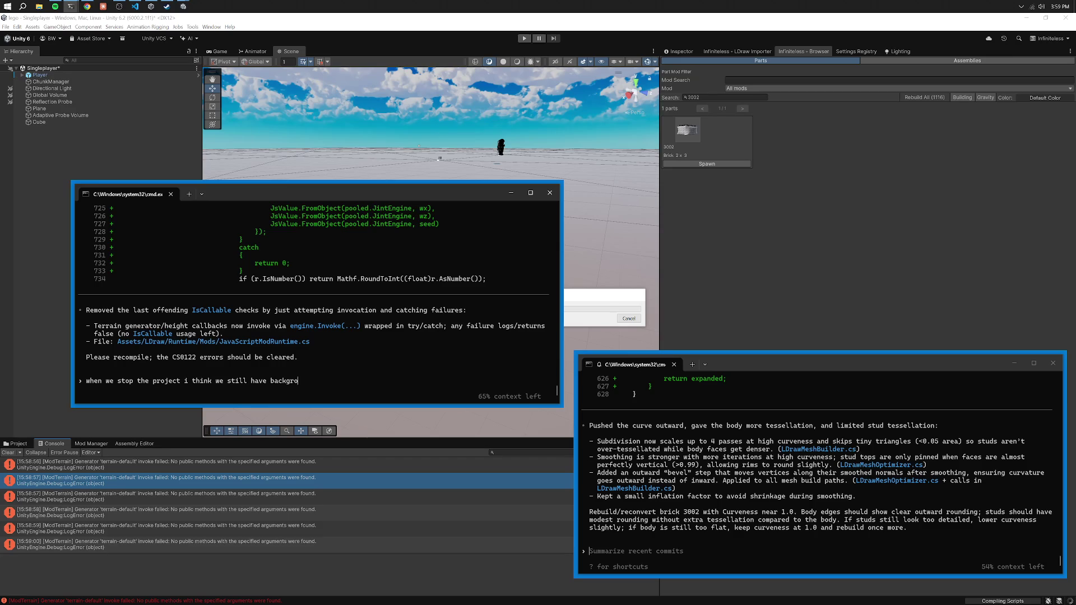
type("ff that isnt cleaned up- li")
type("ke the js multithreaded st")
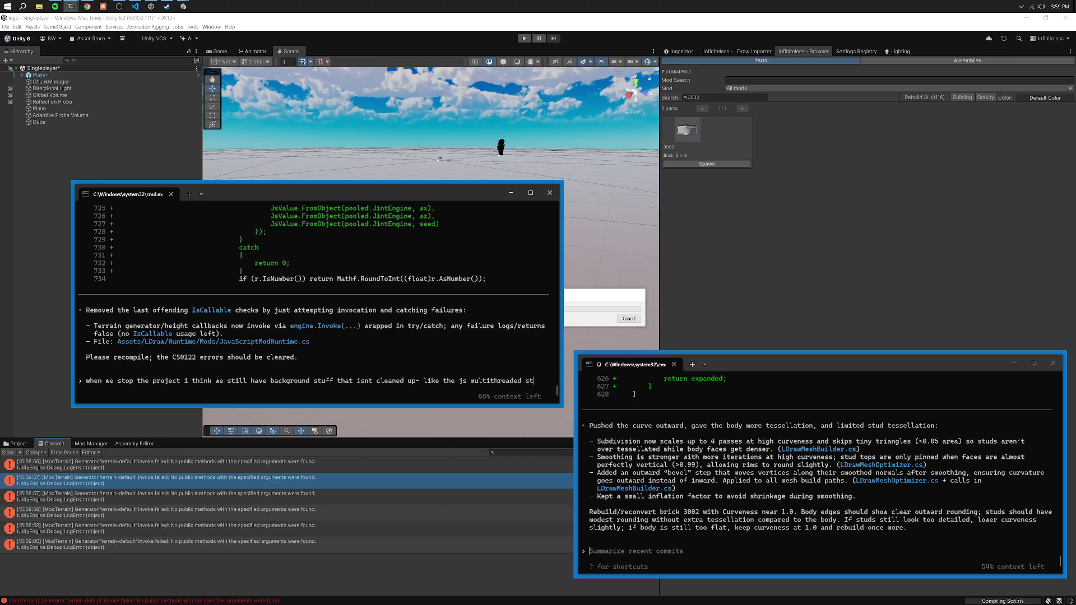
type("uff perhaps?")
key("Return")
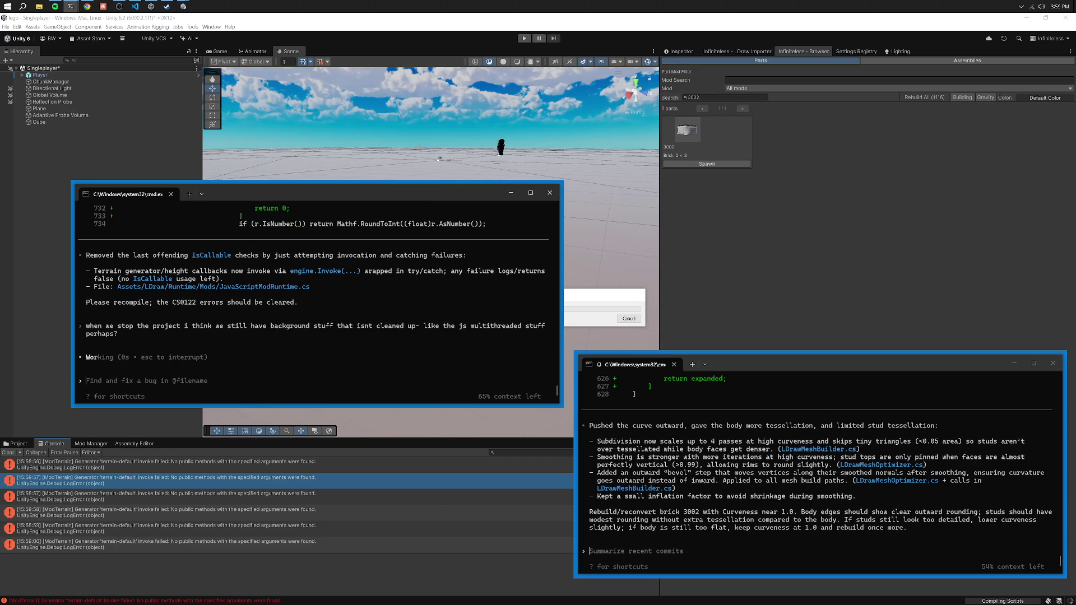
left_click_drag(362, 193, 386, 355)
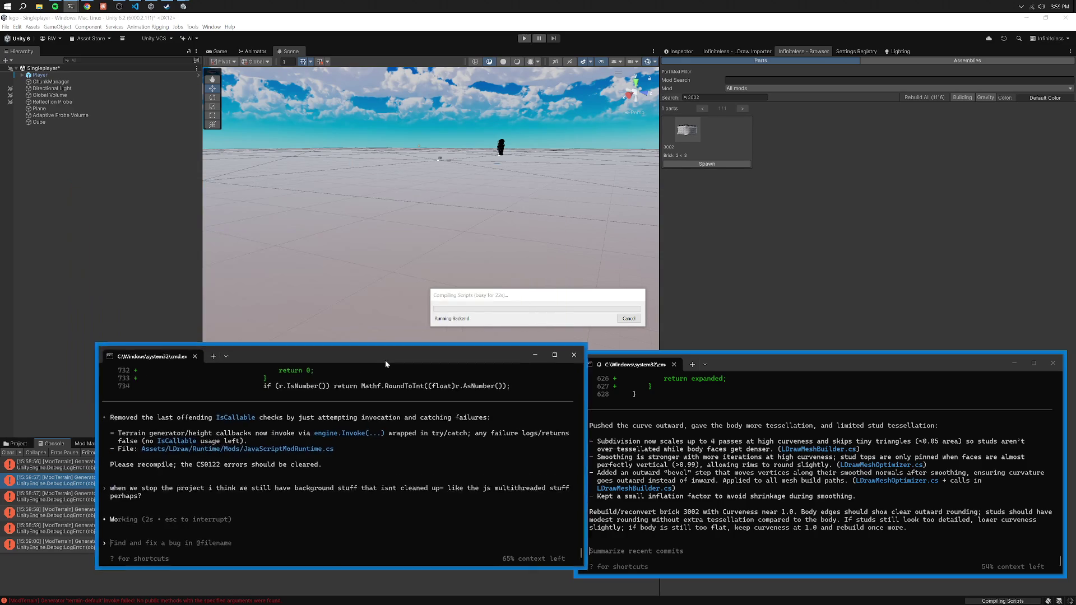
End the frozen Unity Editor in Task Manager and reopen the lego project from Unity Hub.
right_click(324, 7)
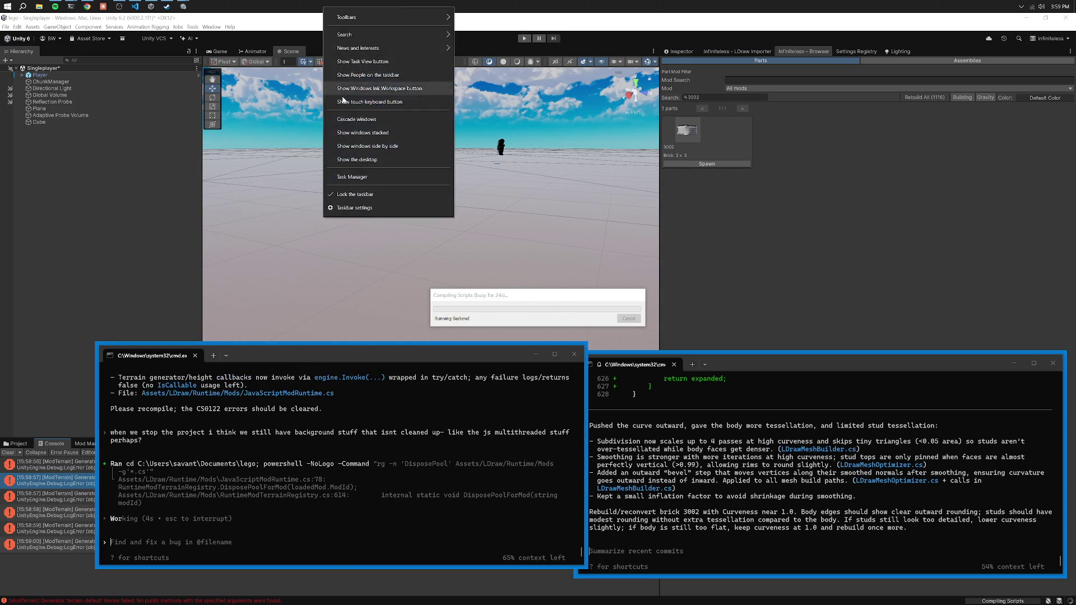
left_click(359, 176)
left_click(89, 255)
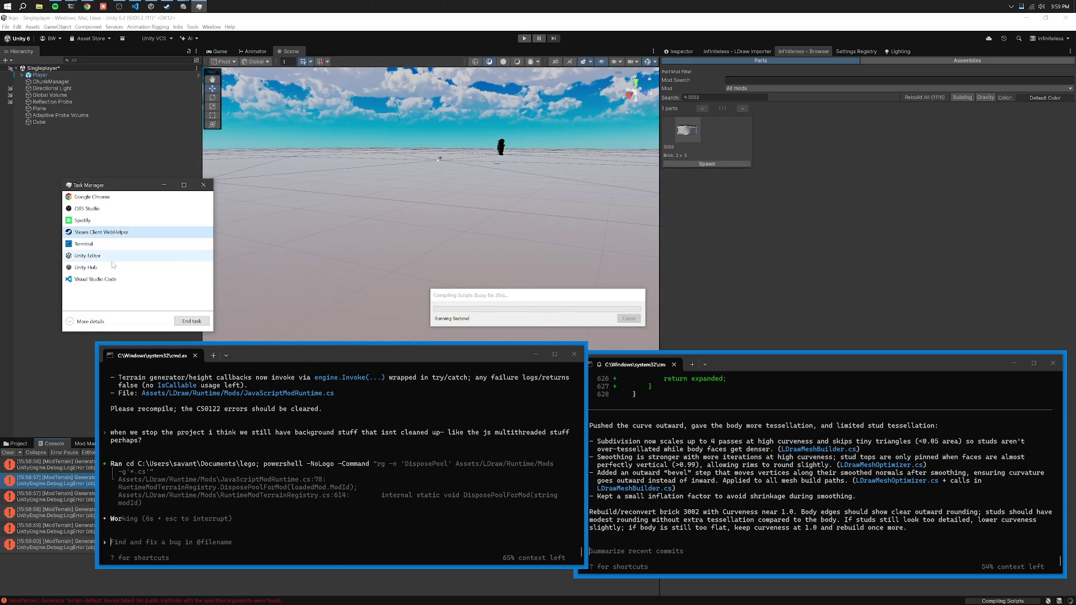
key("Delete")
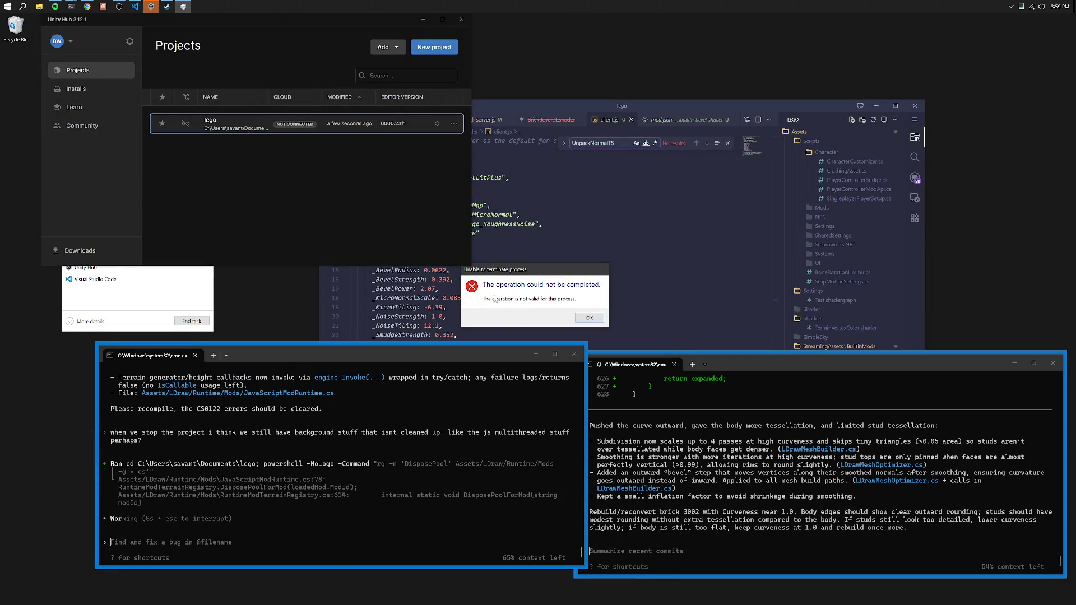
left_click(589, 318)
left_click(202, 187)
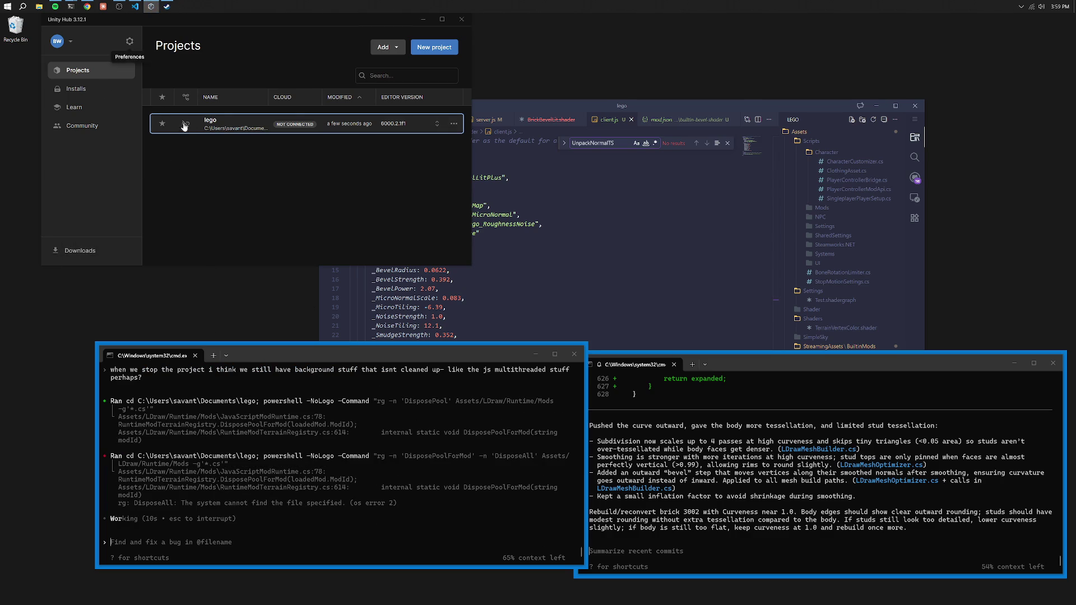
left_click(587, 331)
Tell Codex the cleanup may hang infinitely, then let Unity recompile the scripts.
left_click(435, 427)
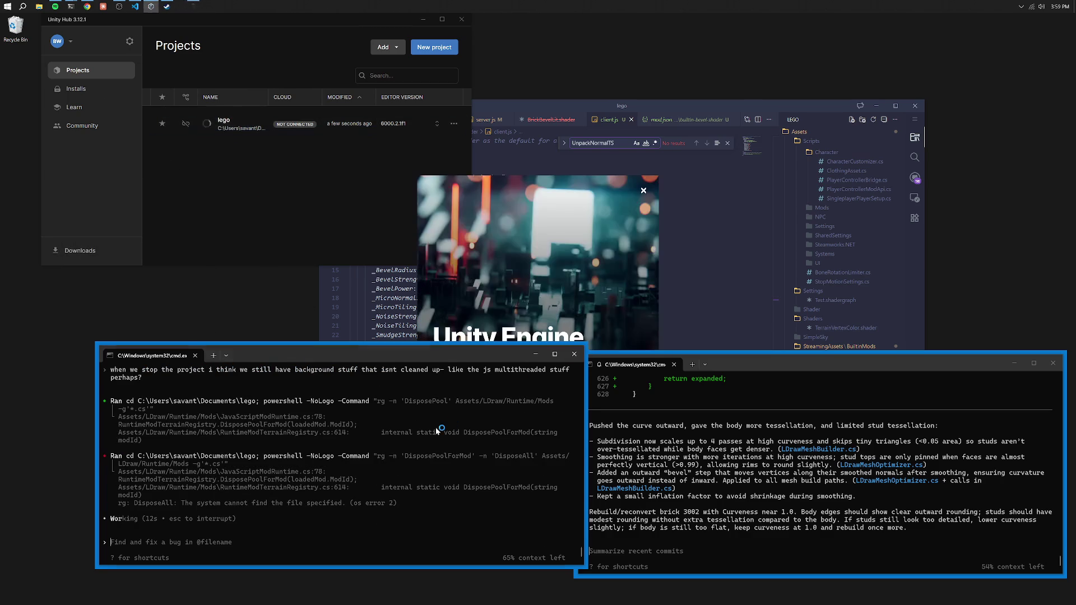
type("or perhaps the cleanup hangs infinitely")
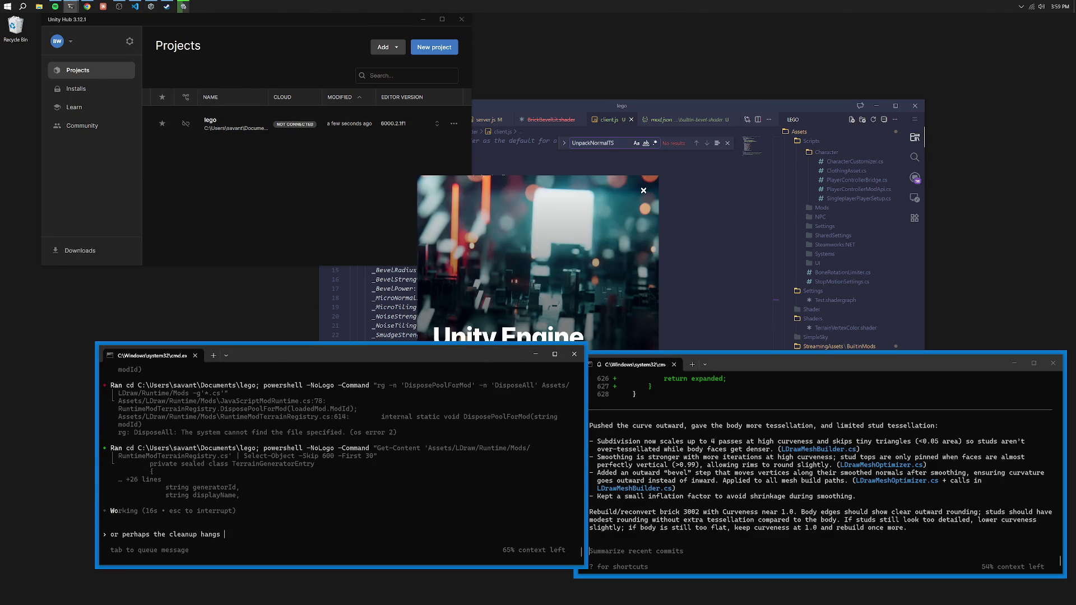
key("Return")
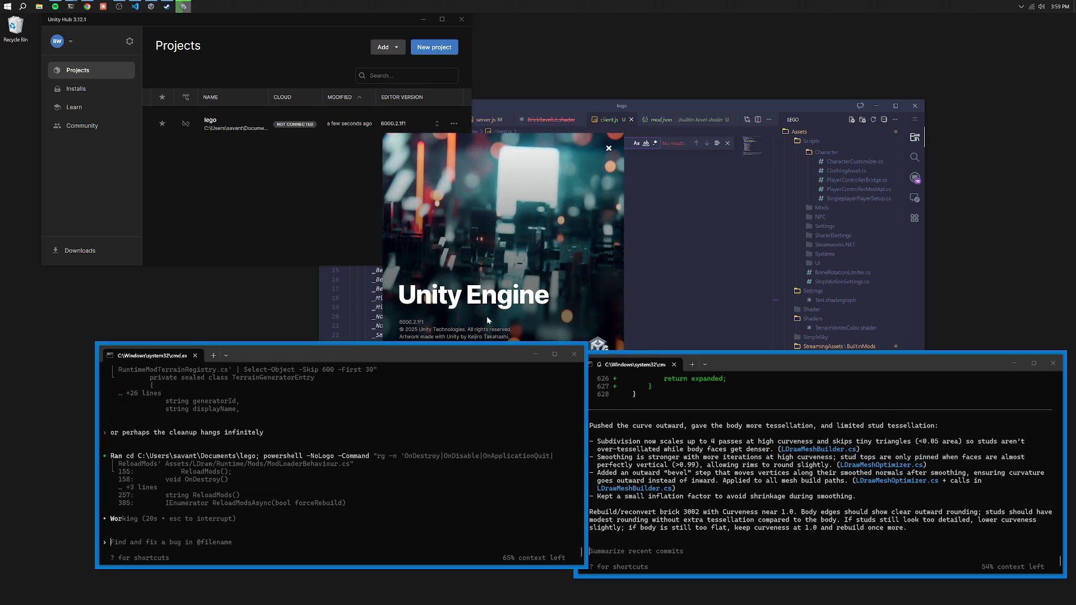
left_click_drag(442, 363, 424, 372)
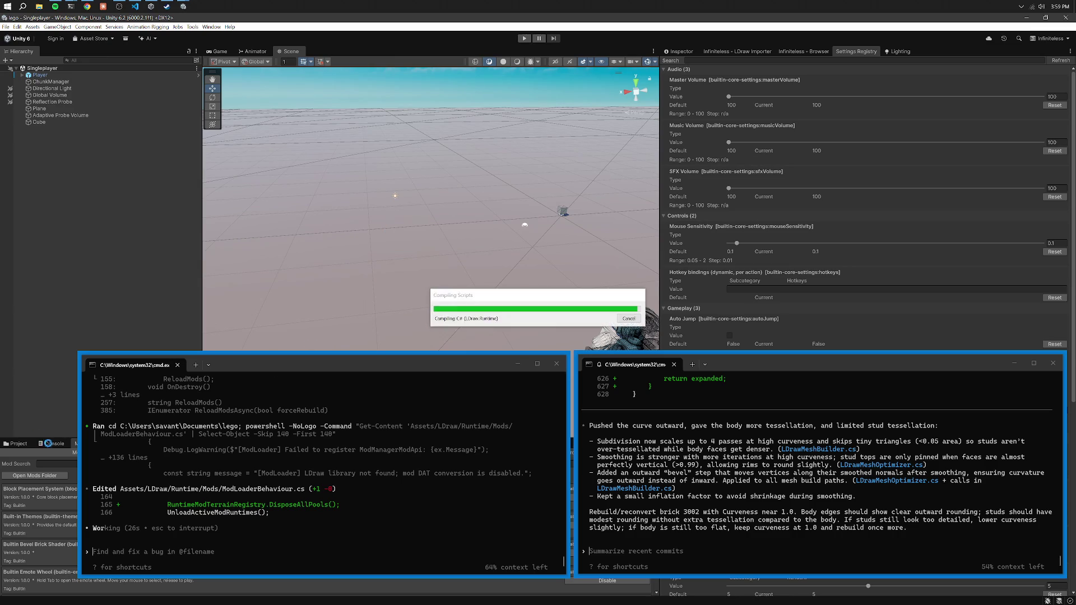
left_click_drag(288, 366, 279, 217)
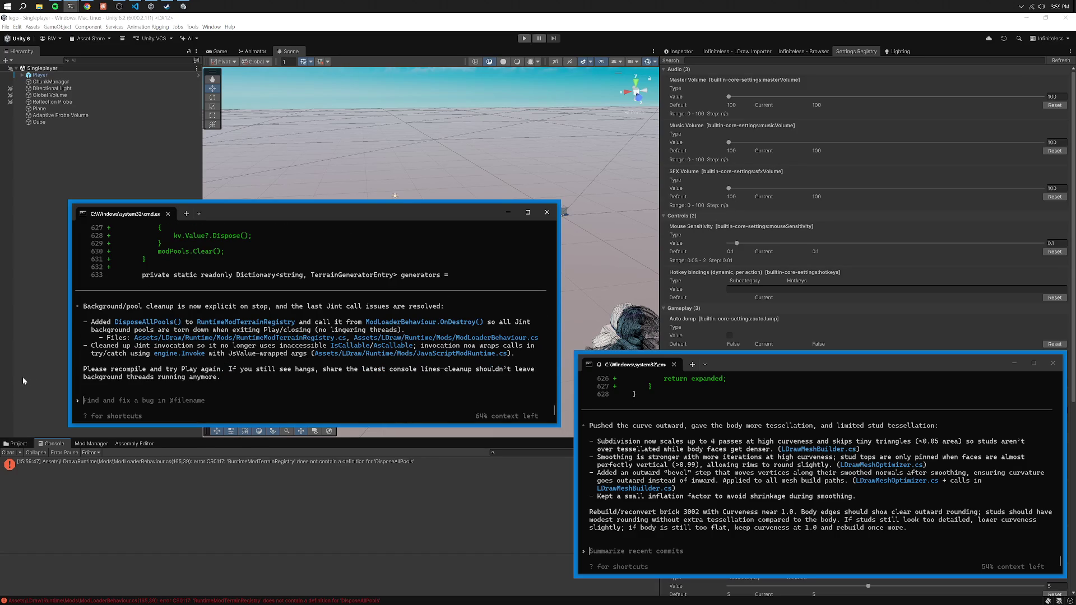
left_click(7, 453)
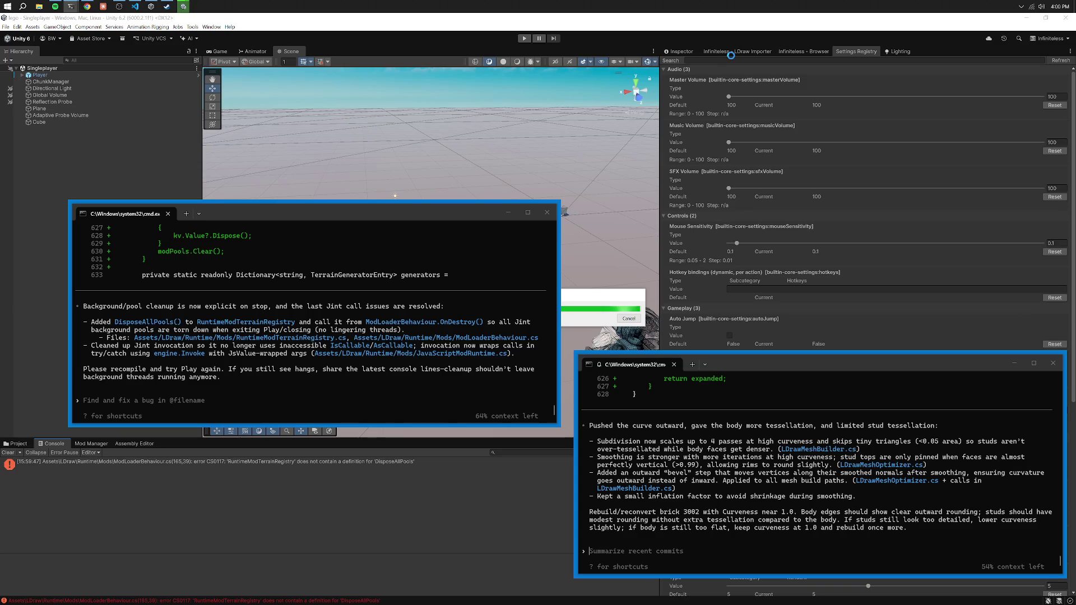
left_click(729, 53)
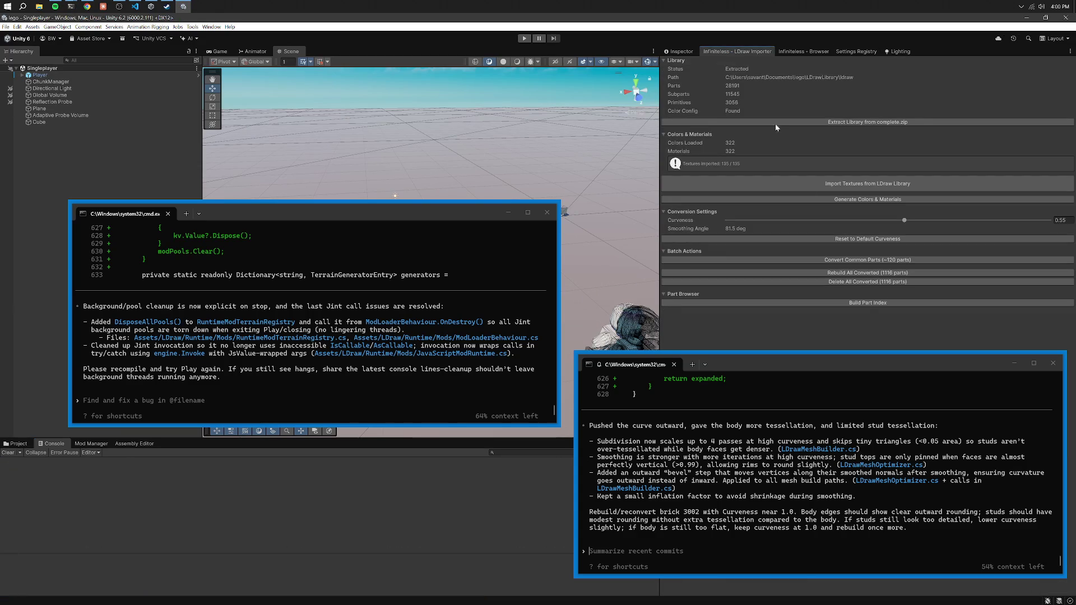
Search for 3002, delete and reconvert it, then spawn a fresh Brick 2 x 3.
mouse_move(437, 212)
left_mouse_down()
mouse_move(459, 298)
mouse_move(450, 362)
left_mouse_up()
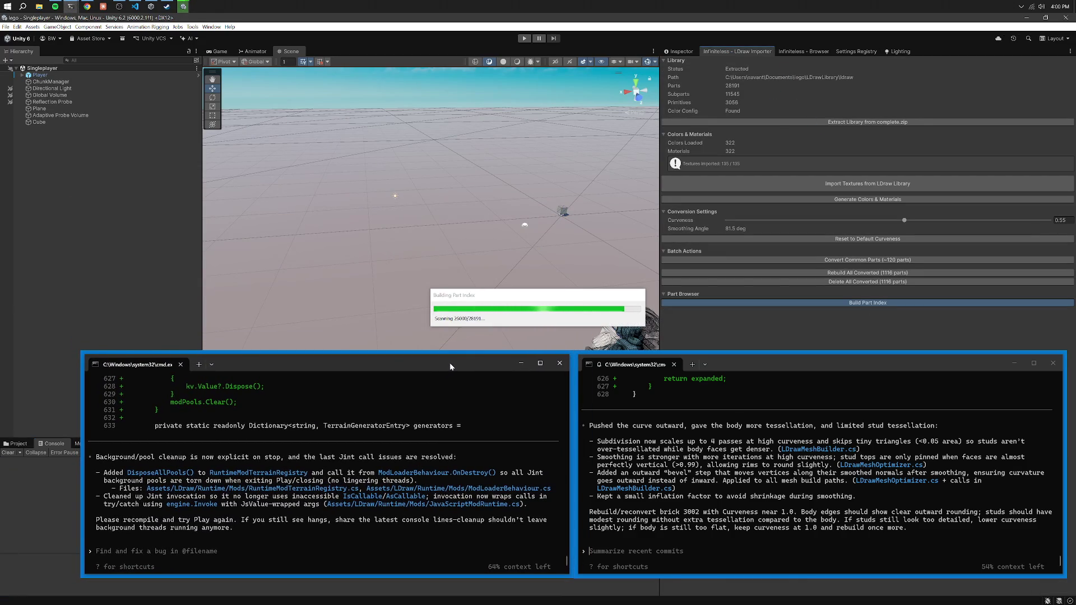
left_click(803, 51)
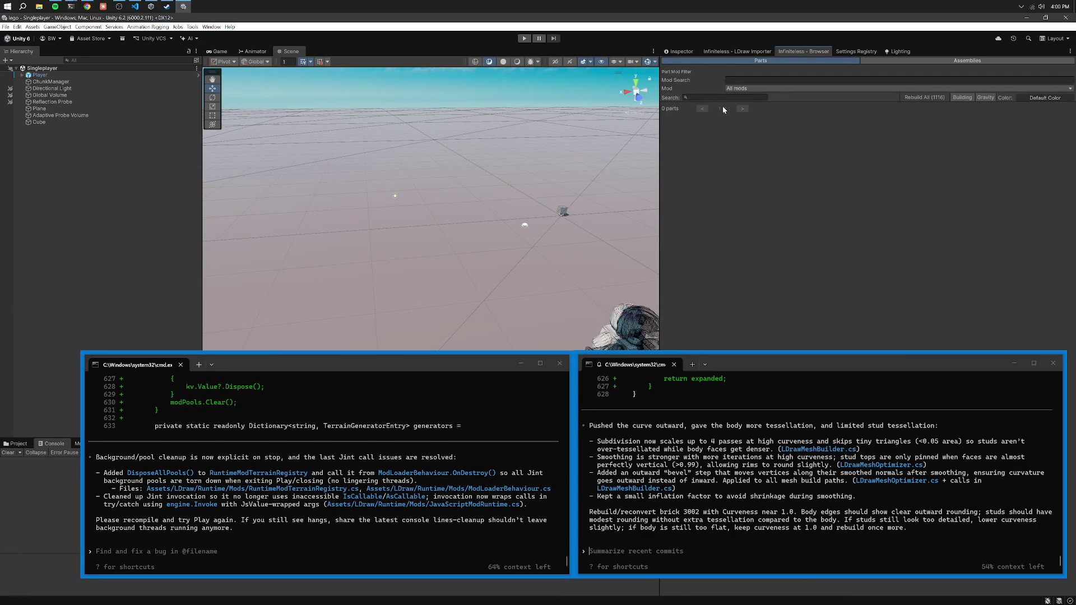
type("3002")
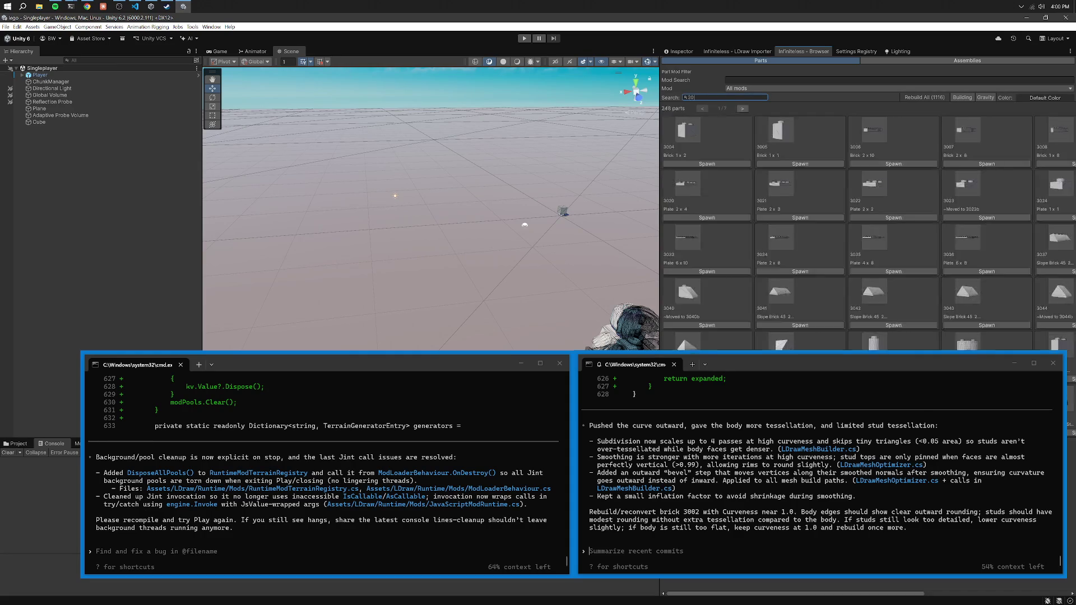
left_click(737, 51)
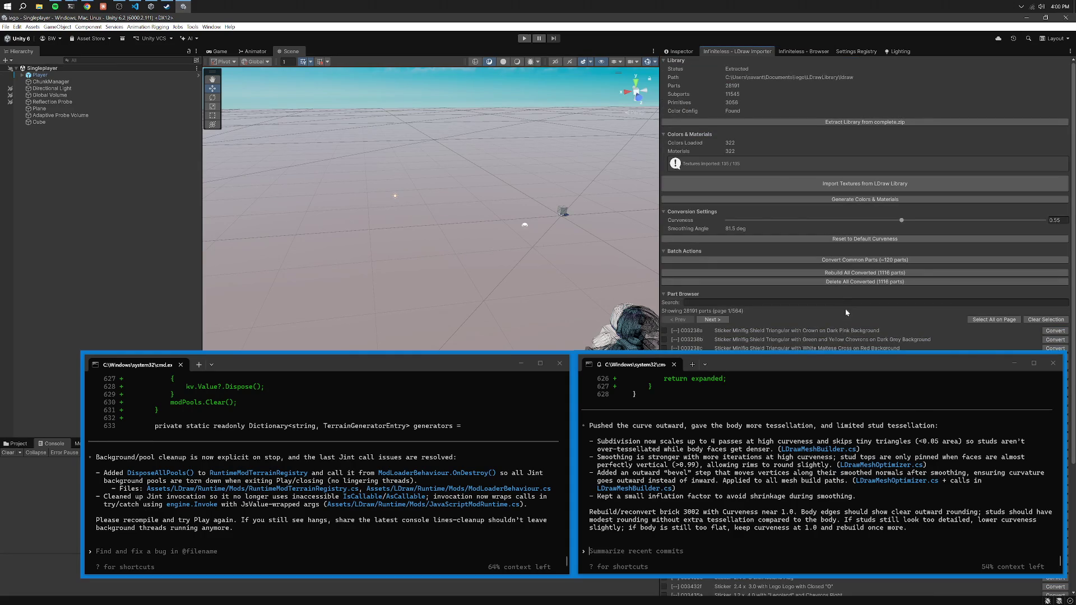
left_click(1060, 330)
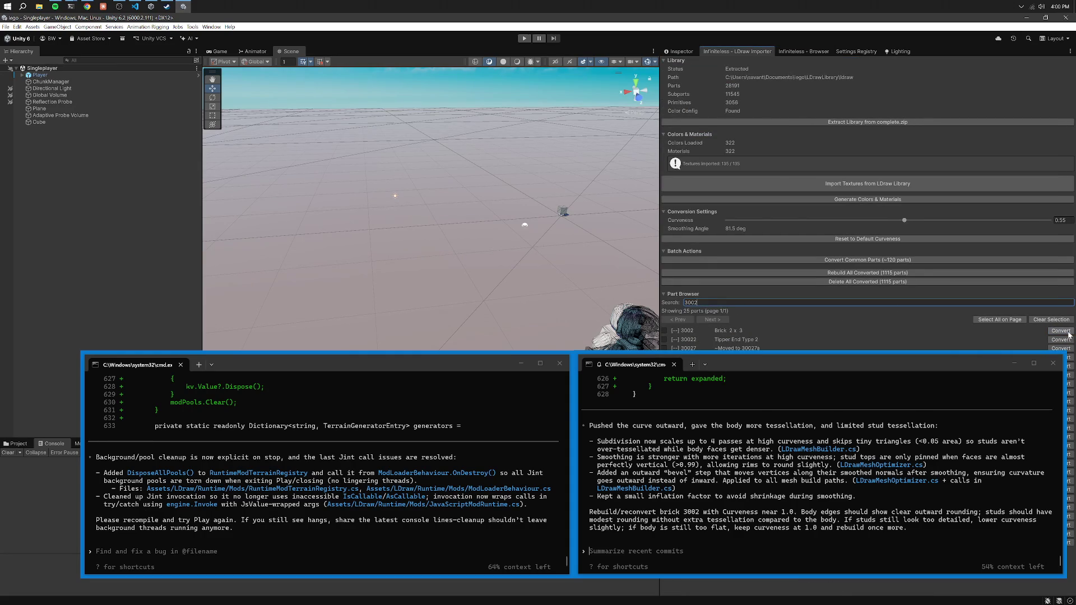
left_click(1061, 331)
left_click(791, 51)
left_click(706, 163)
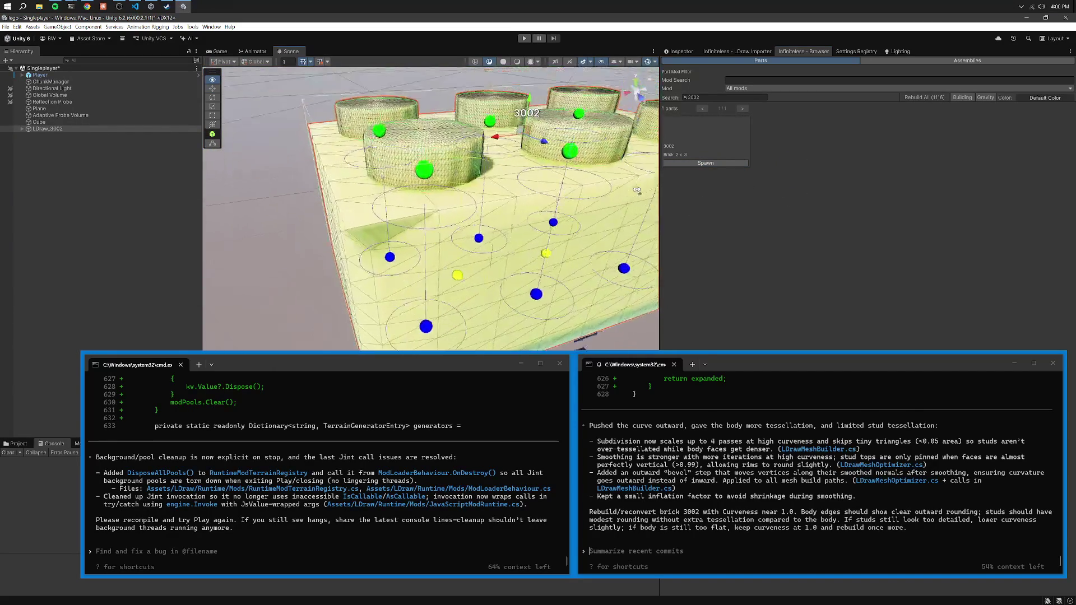
Zoom in on the brick and draft feedback that stud and body face density differ and curves go inwards.
mouse_move(644, 164)
left_mouse_down()
mouse_move(513, 113)
mouse_move(531, 91)
mouse_move(616, 224)
left_mouse_up()
left_click(797, 493)
type("ok")
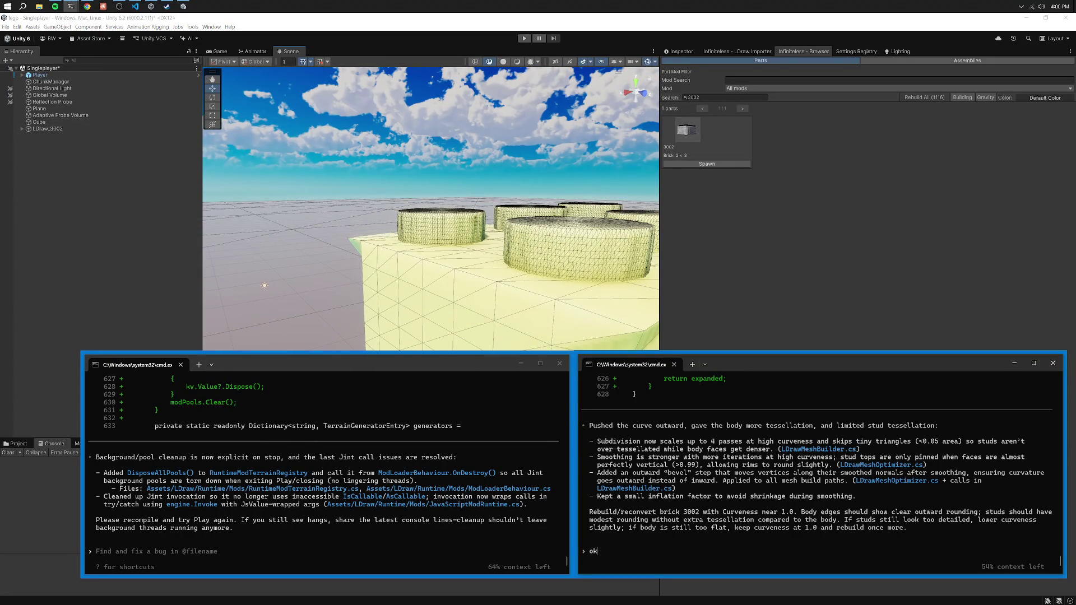
type("- so the faces still on t")
type("he stud and the body are not eq")
type("ual- there is more")
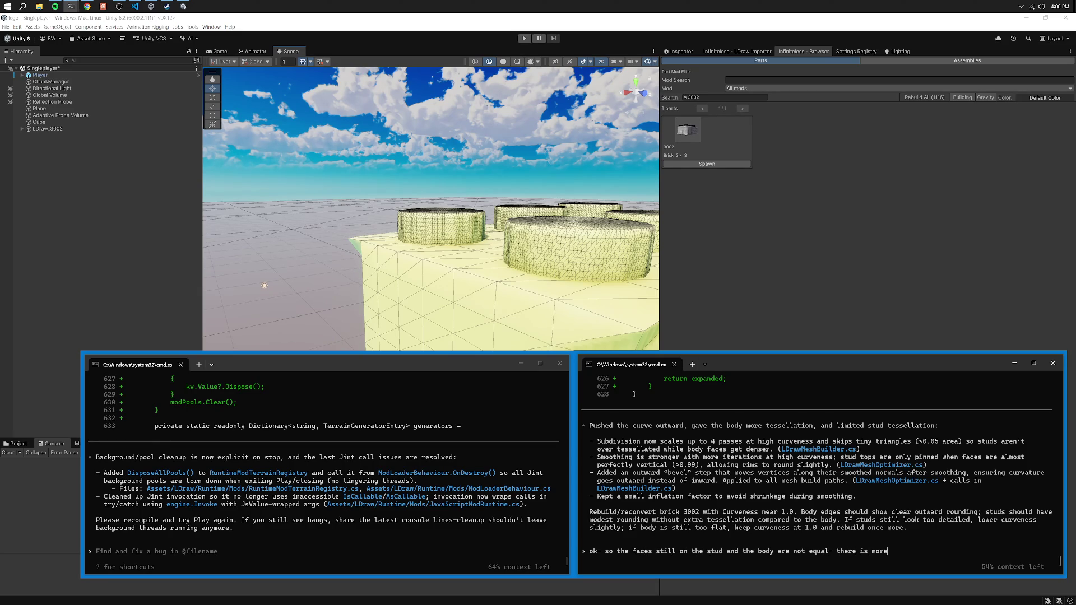
type(" density")
key("BackSpace")
key("BackSpace")
key("BackSpace")
type("lso we are ")
type("still going \"")
type("inwards")
type("the curve- ")
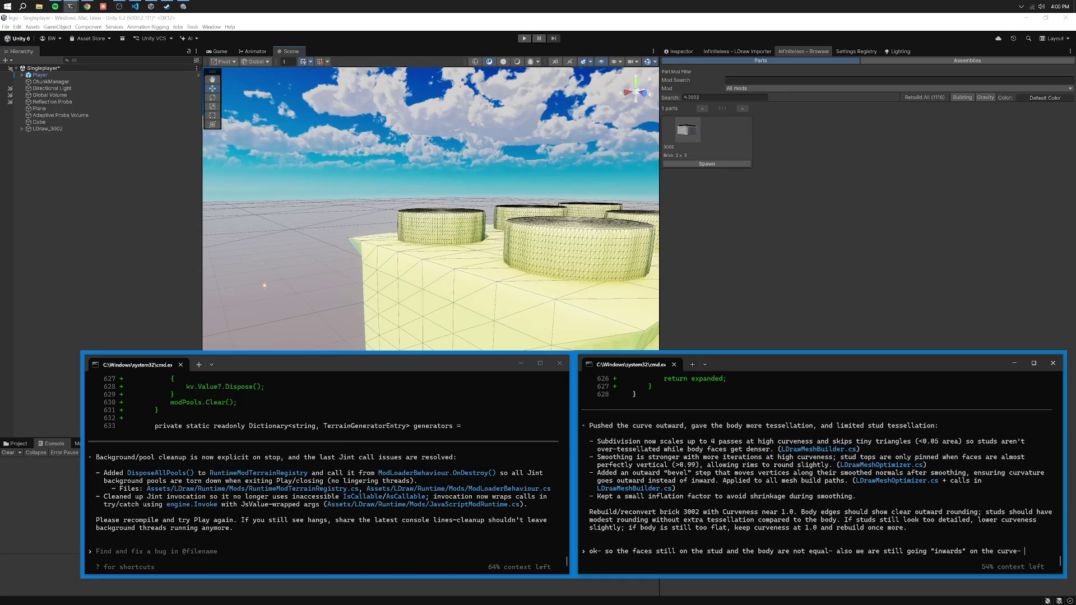
type("what i mean ing at a traidtional 2x3 bnrick, the sid")
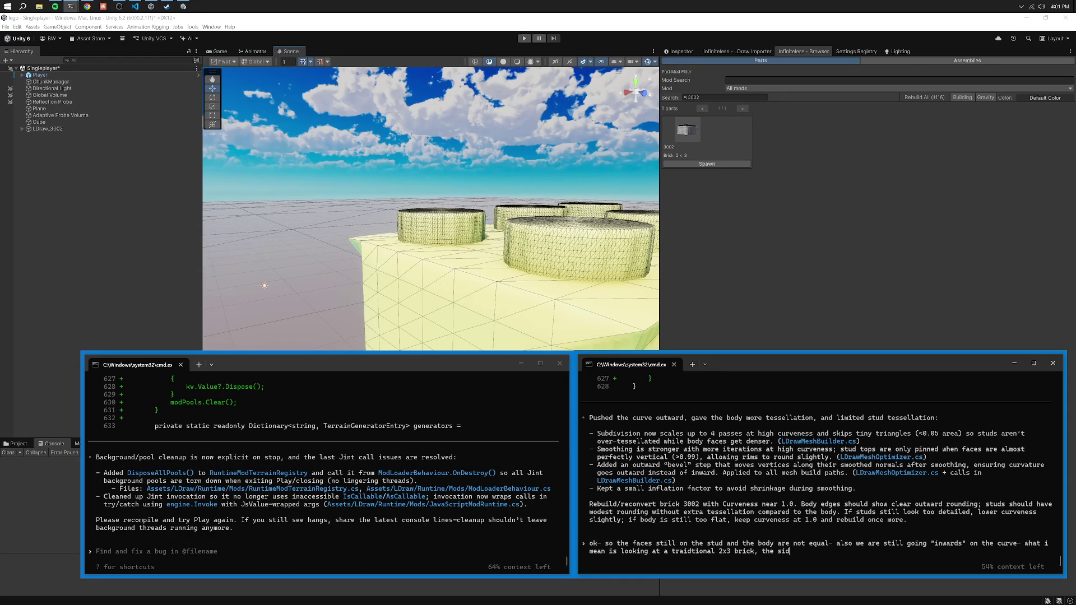
type("ges are curved correctly-  b")
type("ut the 4 corners are NOT curved-")
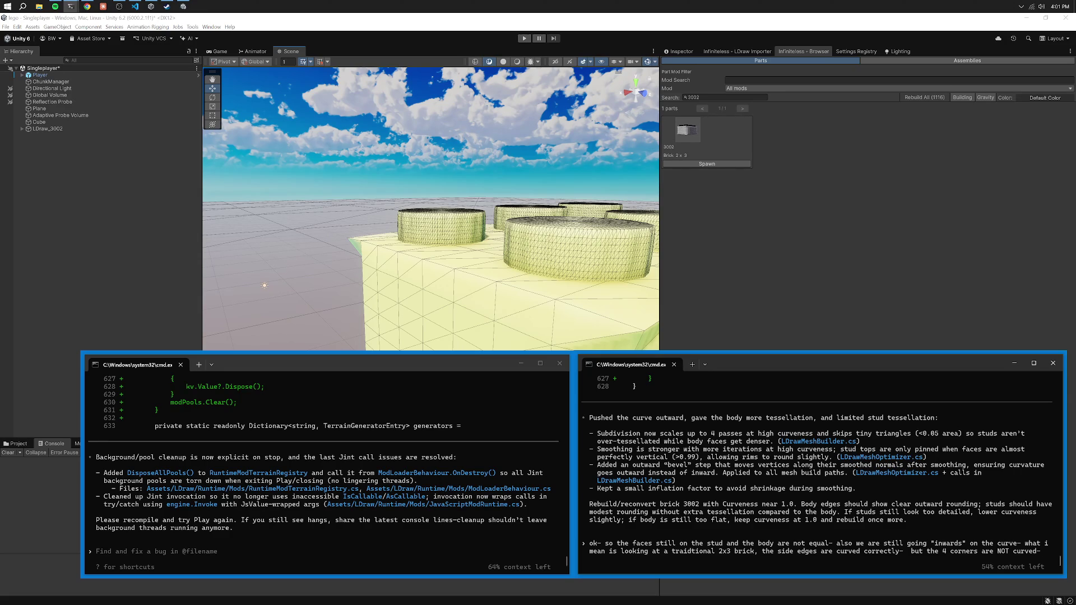
type("i can see the stu")
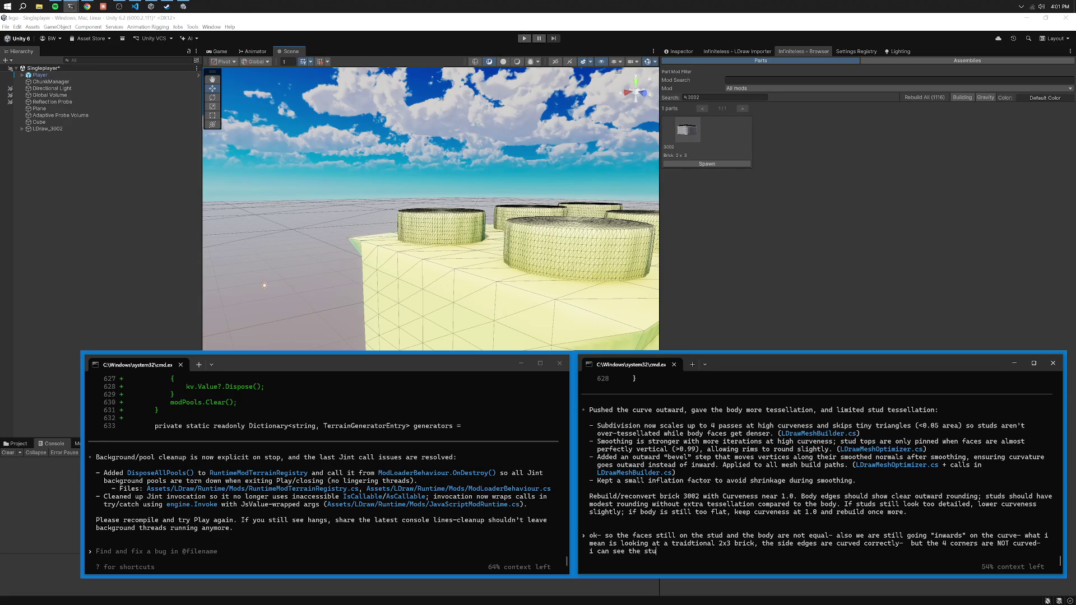
type("tops are trying to be curved, but ")
type("its no where near the same rep")
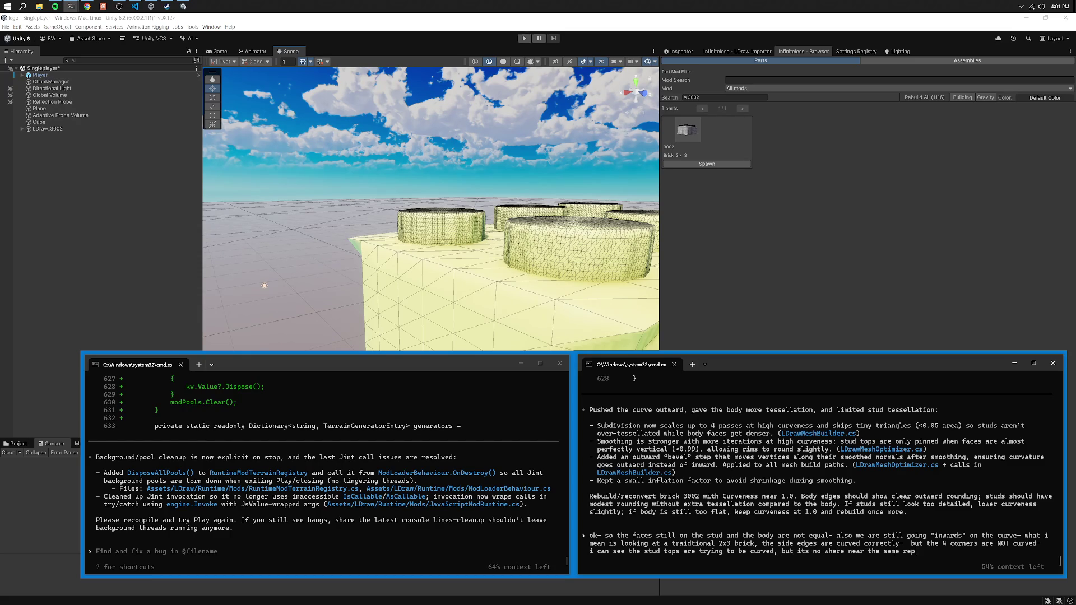
key("BackSpace")
key("BackSpace")
key("BackSpace")
type("curvature angle as the stud sides?")
Inspect the studs and send Codex feedback that they look less circular than the side edges.
mouse_move(616, 280)
left_mouse_down()
mouse_move(646, 308)
mouse_move(642, 290)
left_mouse_up()
mouse_move(649, 266)
left_mouse_down()
mouse_move(589, 248)
mouse_move(629, 230)
mouse_move(546, 399)
mouse_move(490, 422)
left_mouse_up()
left_click(732, 465)
type("so the studs")
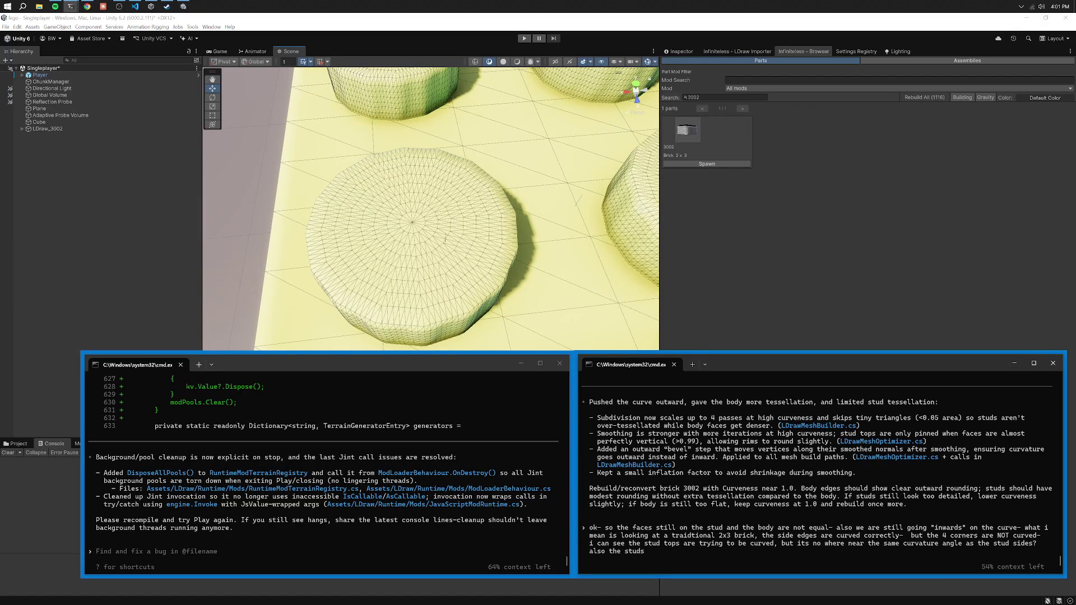
type("rent c")
type("looking more")
type("- they look li")
key("BackSpace")
type("ess like circles now when you lo")
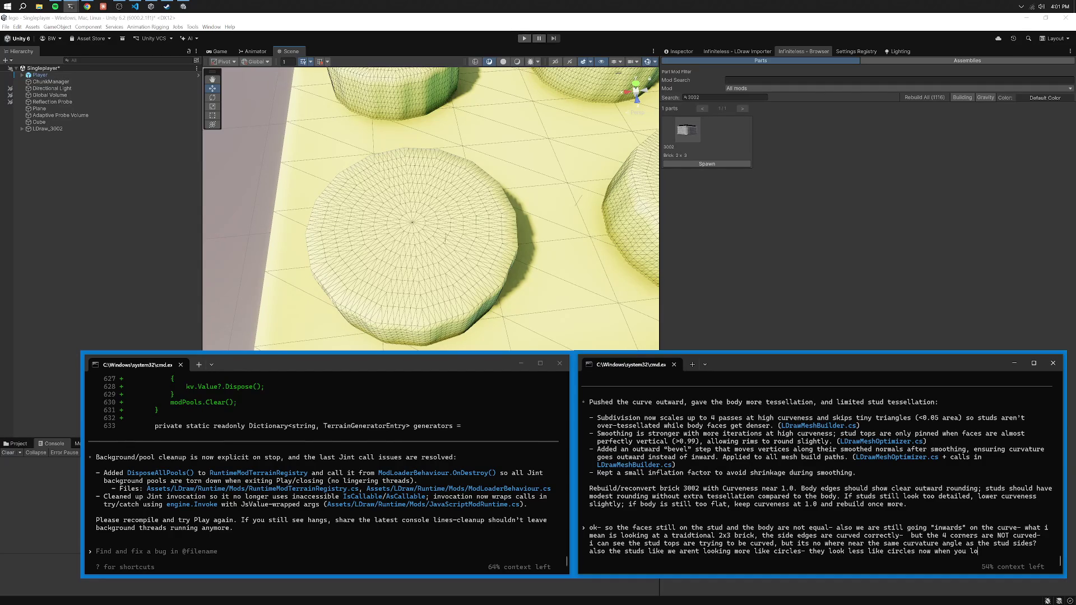
type("wn at t")
type("he top too because our ")
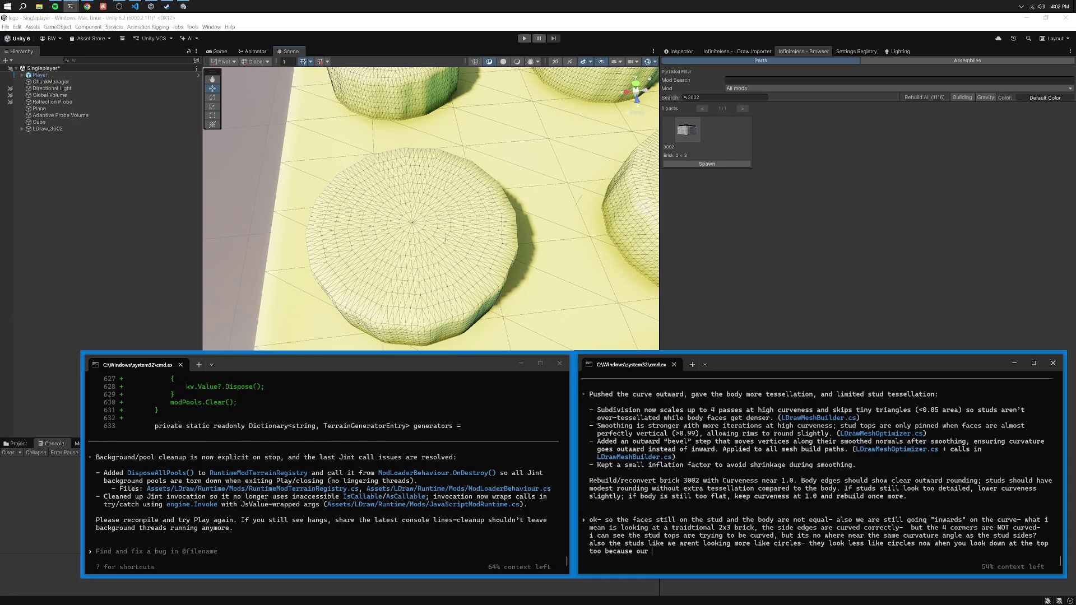
type("calgo")
type("eird")
key("Return")
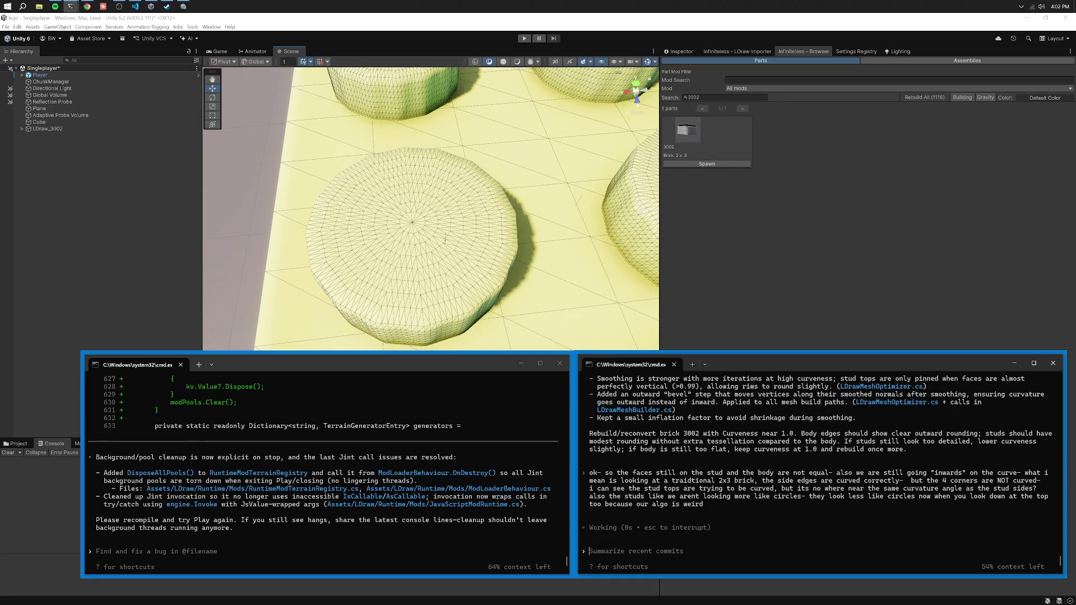
Select the LDraw_3002 brick in the scene and delete it.
scroll(520, 195, "down", 5)
left_click(488, 185)
key("Delete")
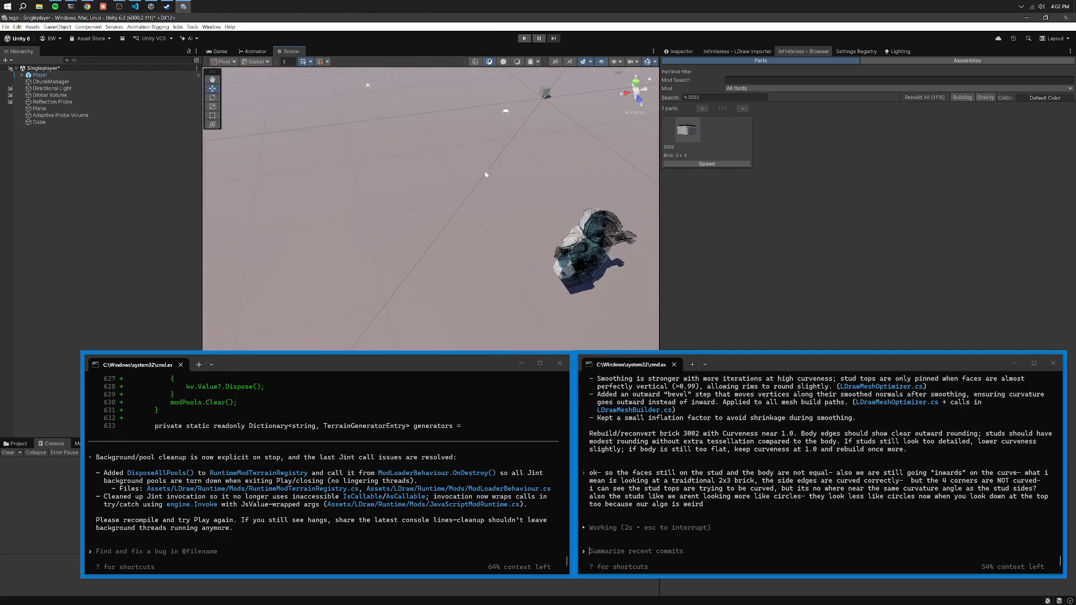
Run a brief Play-mode test and review the SchematicModApi 'Ambiguous match found' warnings.
left_click(524, 38)
left_click_drag(403, 368, 684, 350)
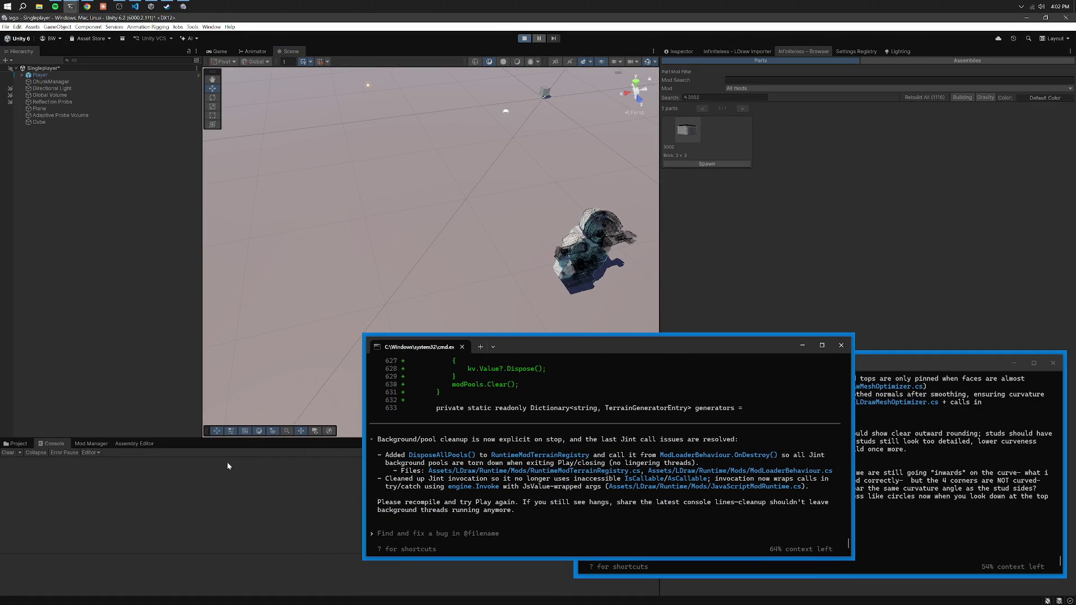
left_click(258, 477)
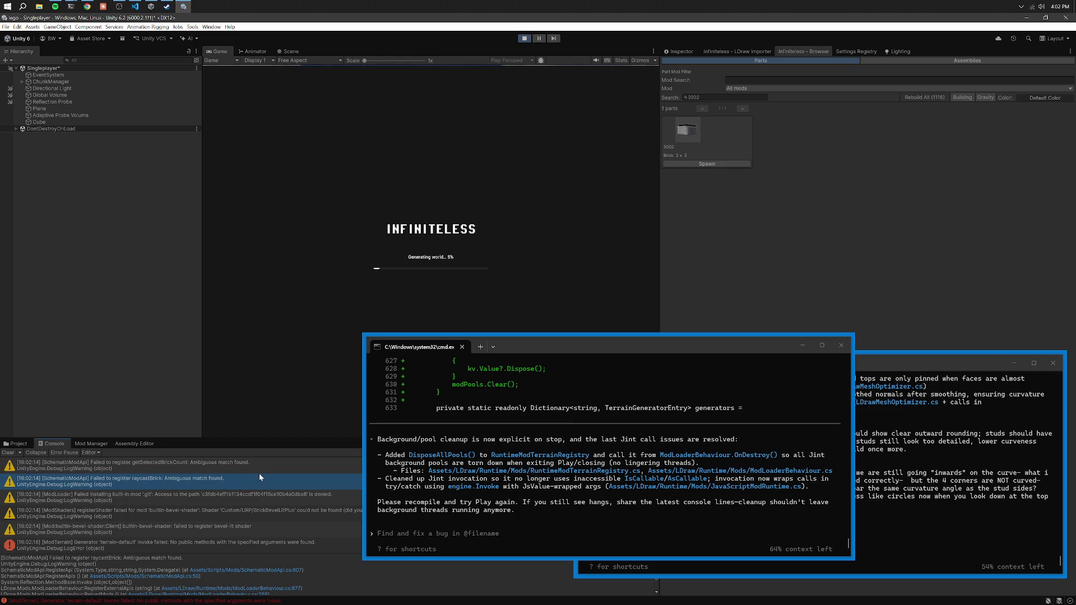
key("Up")
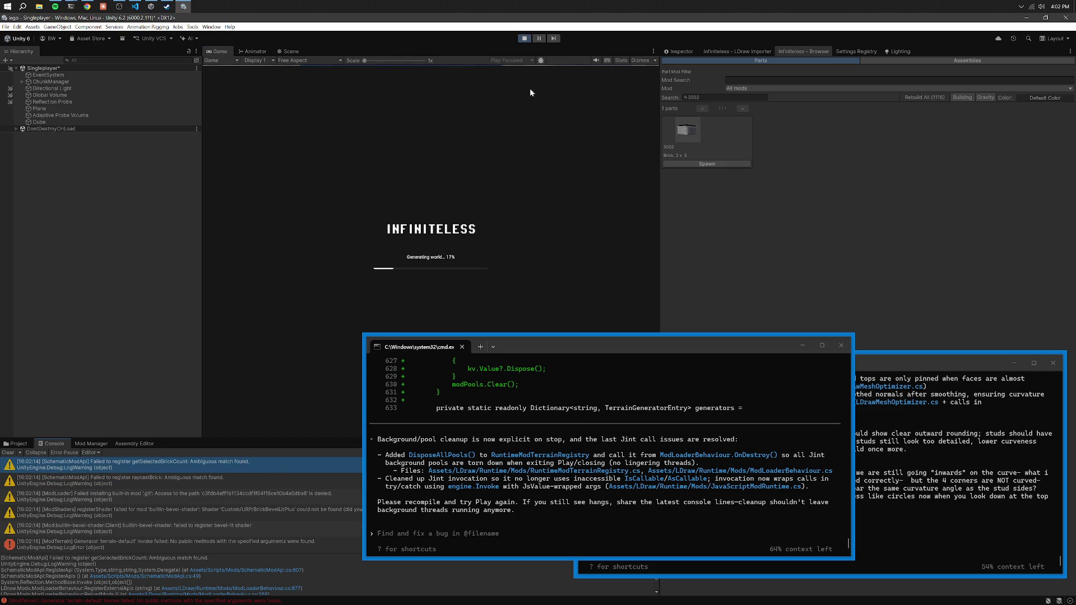
left_click(525, 41)
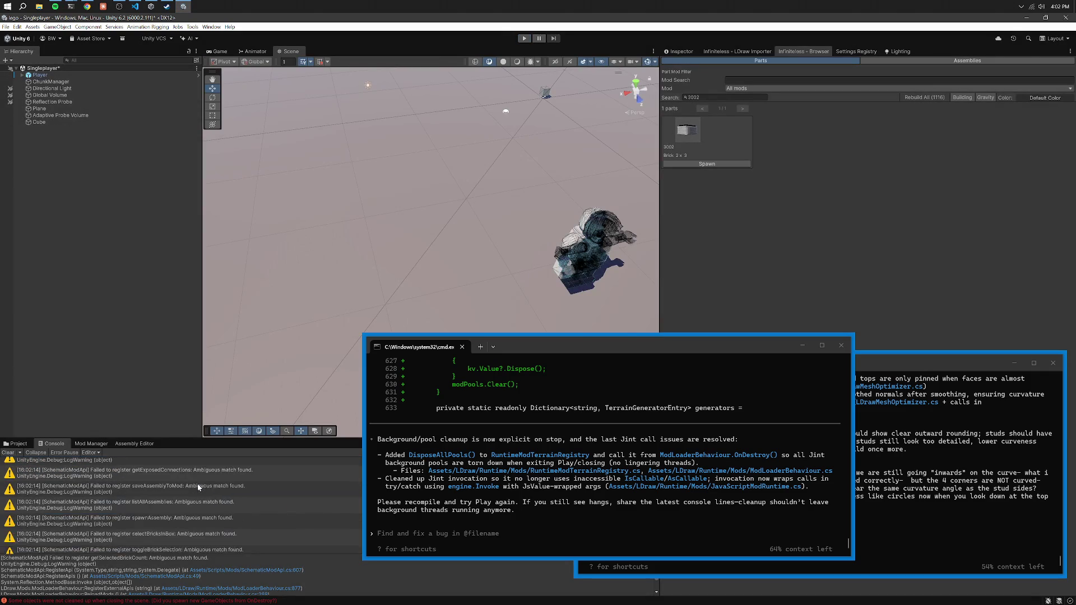
Paste the getAssemblyData and listAllAssemblies warnings into the Codex prompt.
left_click(196, 486)
key("ctrl+c")
key("alt+Tab")
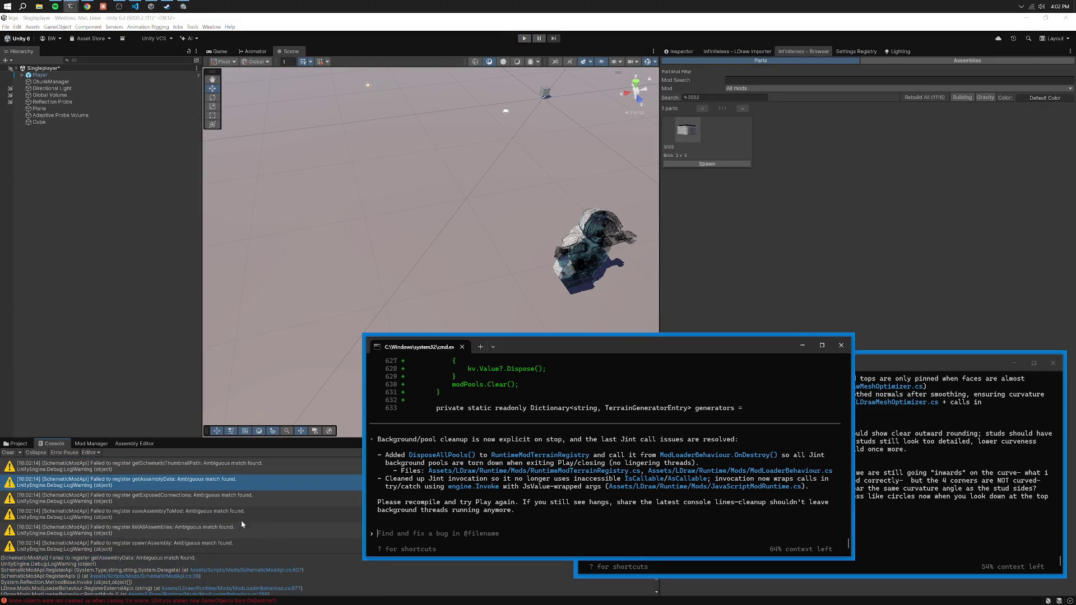
key("ctrl+v")
key("ctrl+c")
key("alt+Tab")
key("ctrl+v")
scroll(272, 514, "up", 3)
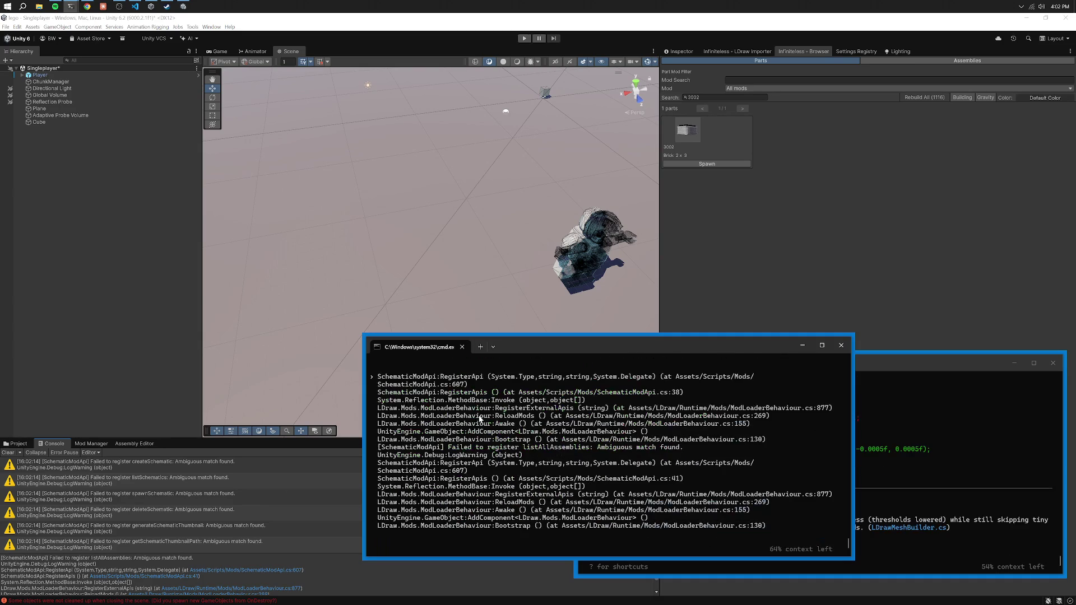
Return to the Unity editor so the scripts recompile.
scroll(480, 424, "up", 4)
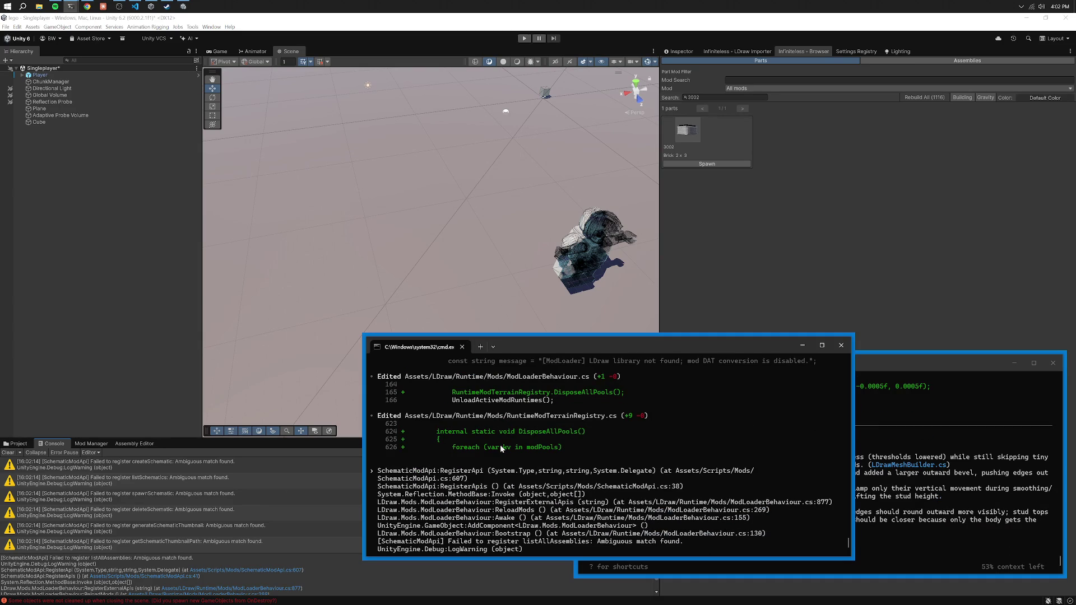
scroll(450, 467, "down", 4)
left_click(309, 496)
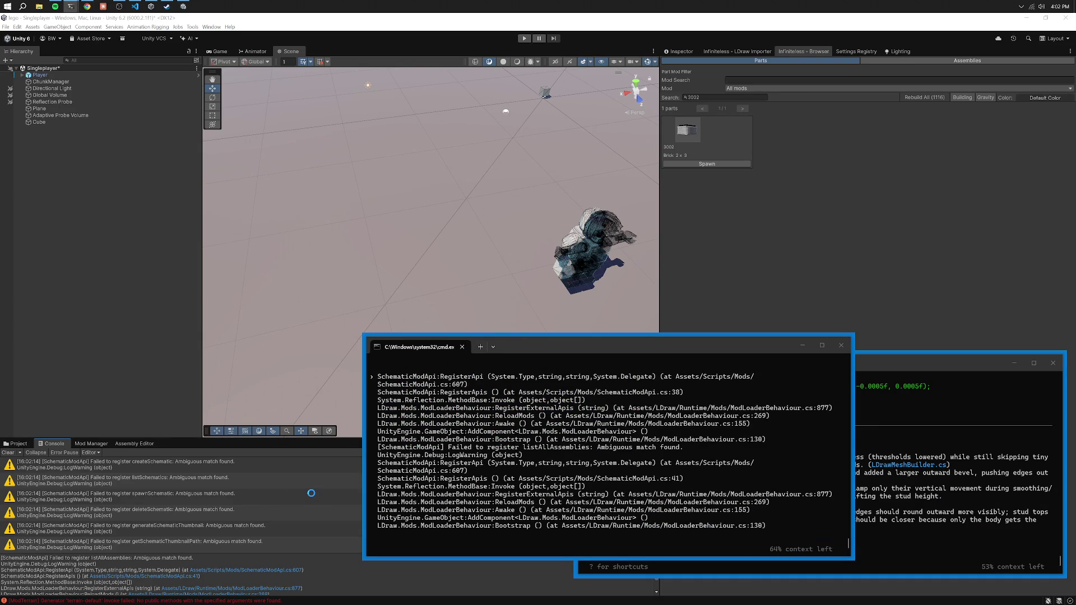
mouse_move(568, 353)
left_mouse_down()
mouse_move(295, 369)
mouse_move(402, 344)
mouse_move(655, 360)
left_mouse_up()
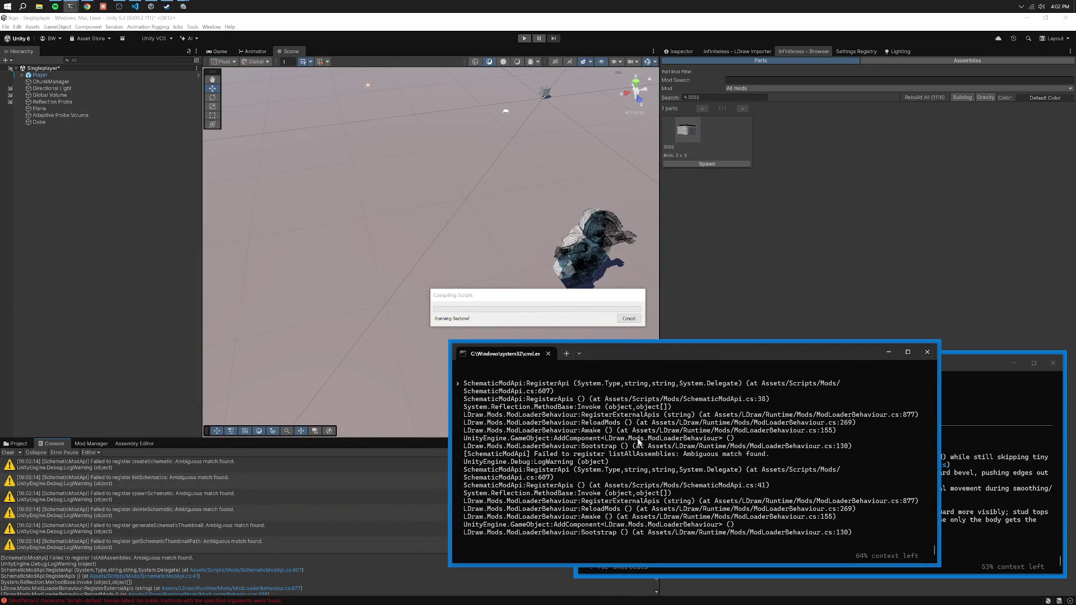
Trim the excess lines and stack-trace chunks from the pasted warning log.
key("BackSpace")
key("BackSpace")
key("BackSpace")
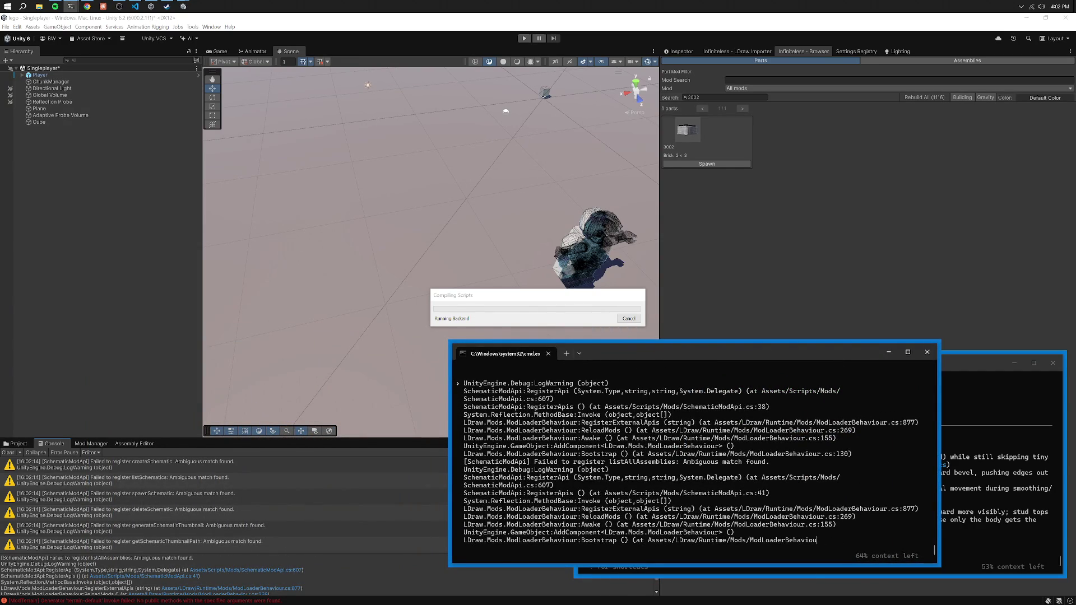
key("BackSpace")
key("BackSpace")
key("BackSpace")
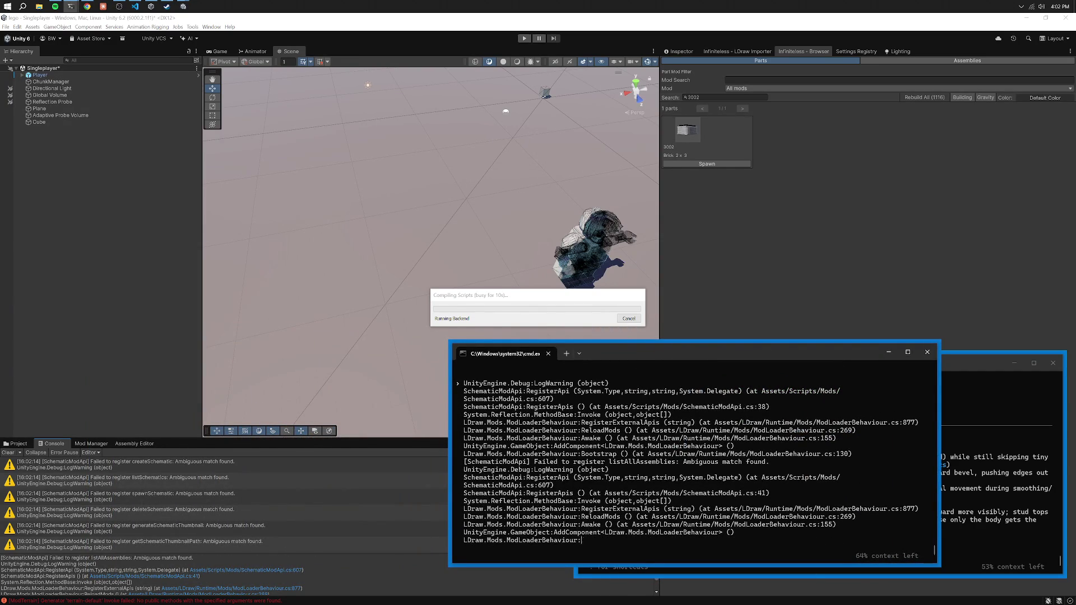
key("BackSpace")
key("BackSpace")
key("BackSpace")
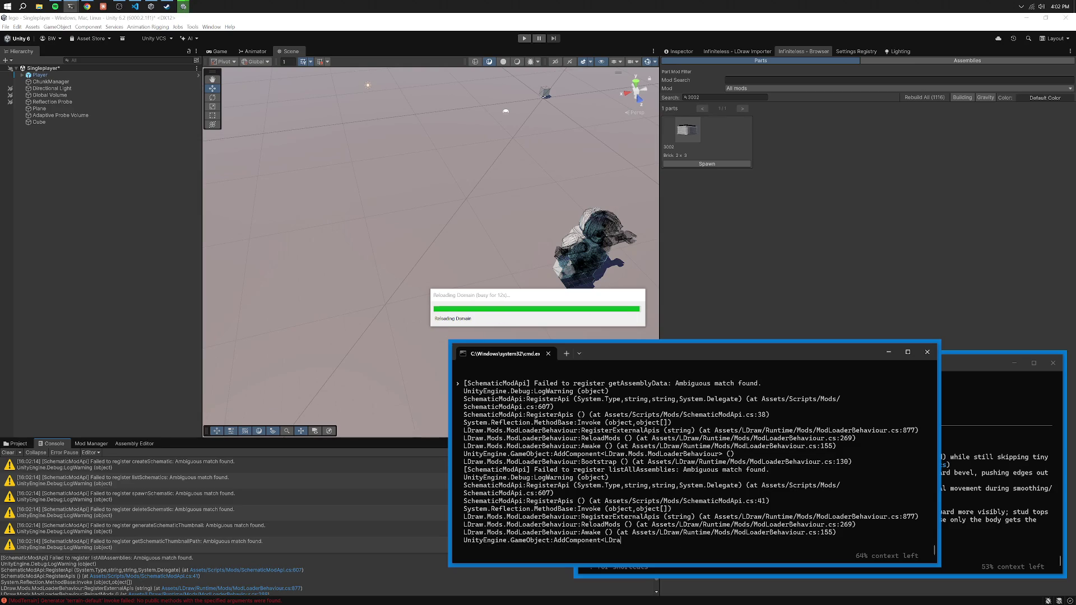
key("BackSpace")
key("BackSpace")
key("BackSpace")
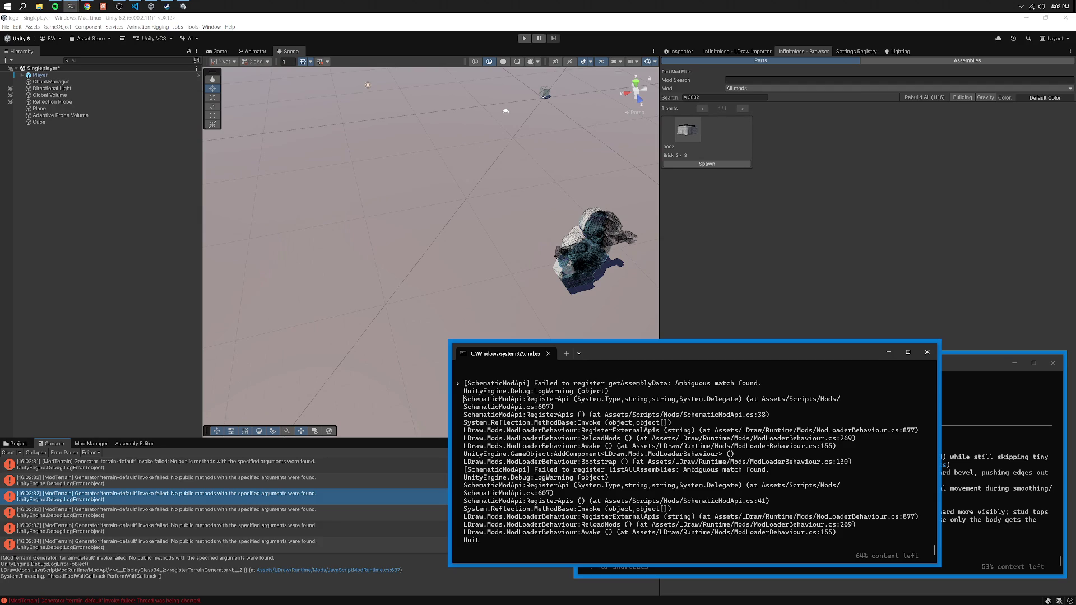
key("BackSpace")
key("BackSpace")
key("BackSpace")
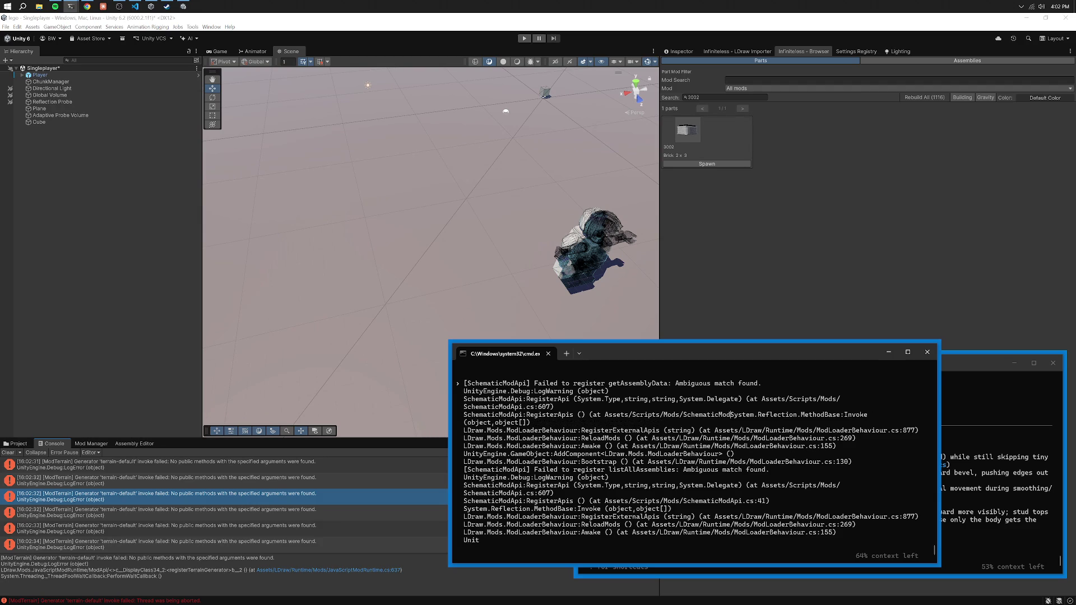
key("Down")
key("Delete")
key("Down")
key("BackSpace")
key("BackSpace")
key("BackSpace")
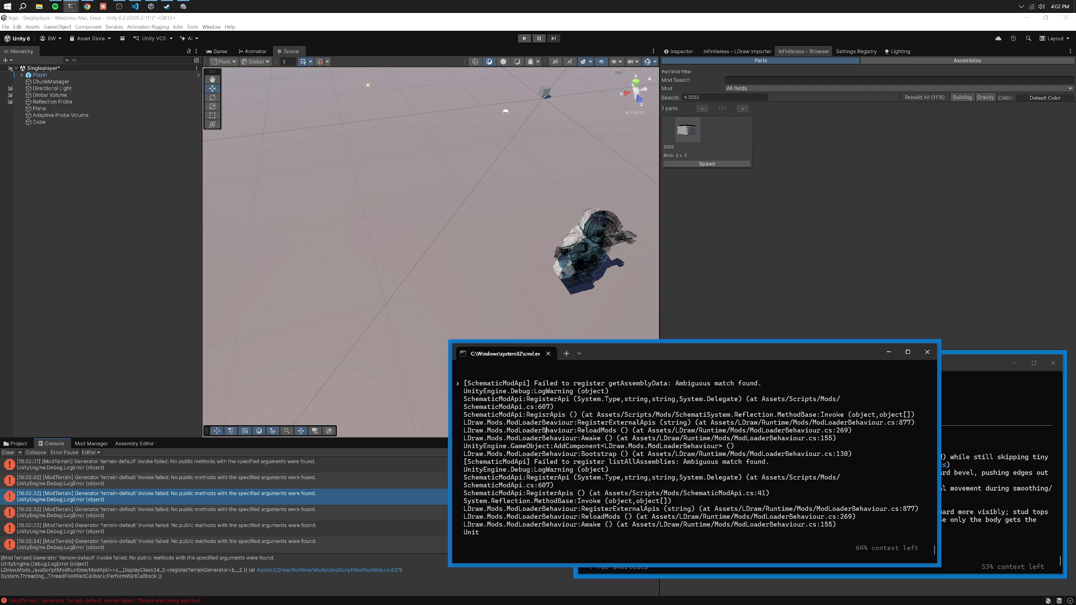
key("BackSpace")
key("BackSpace")
key("BackSpace")
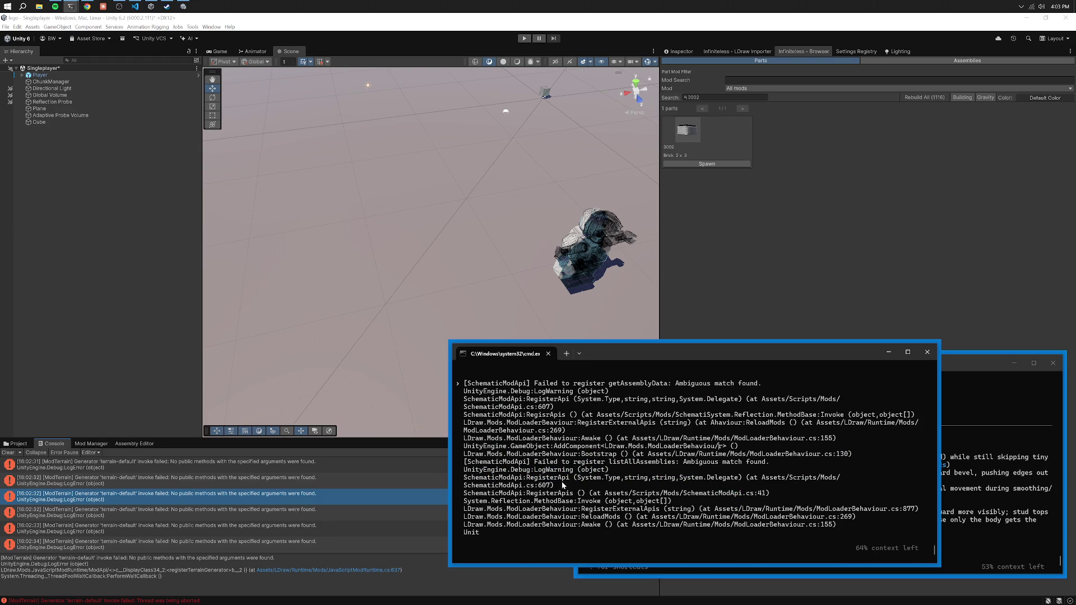
Send the trimmed log to Codex, interrupt its run, and arrange the terminals side by side.
key("Return")
key("Escape")
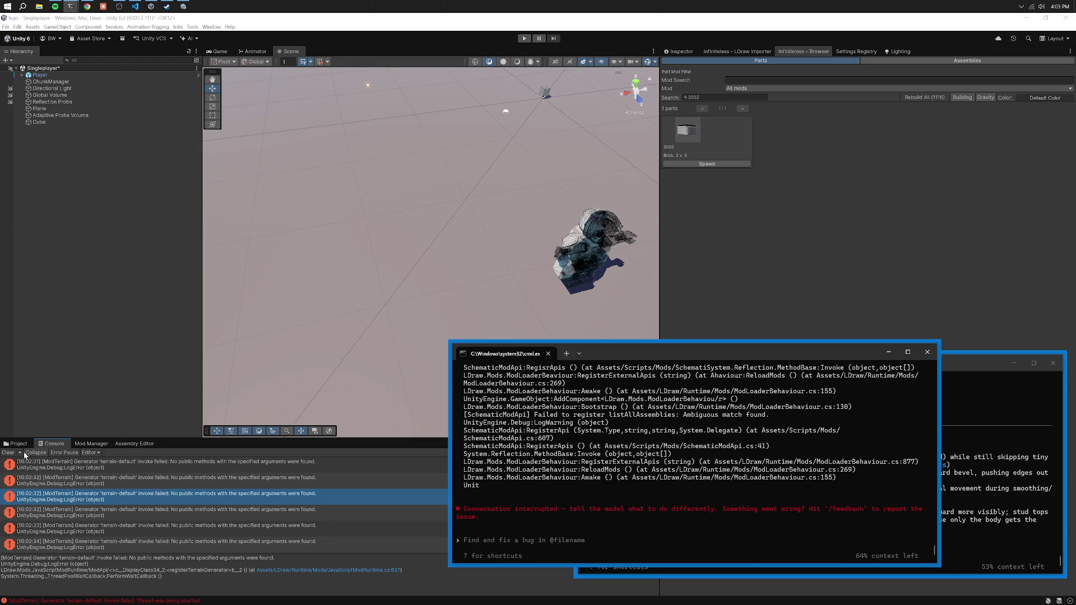
left_click(8, 452)
left_click_drag(331, 252, 342, 256)
Delete and reconvert part 3002 in the LDraw Importer with the new rounding.
left_click(723, 52)
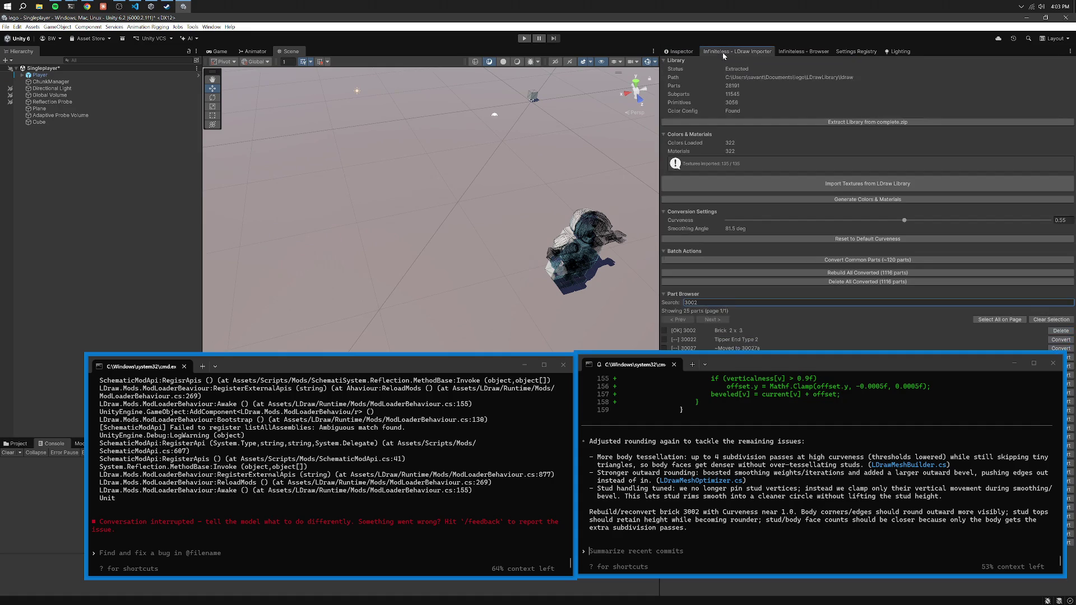
left_click(1060, 330)
left_click(1061, 331)
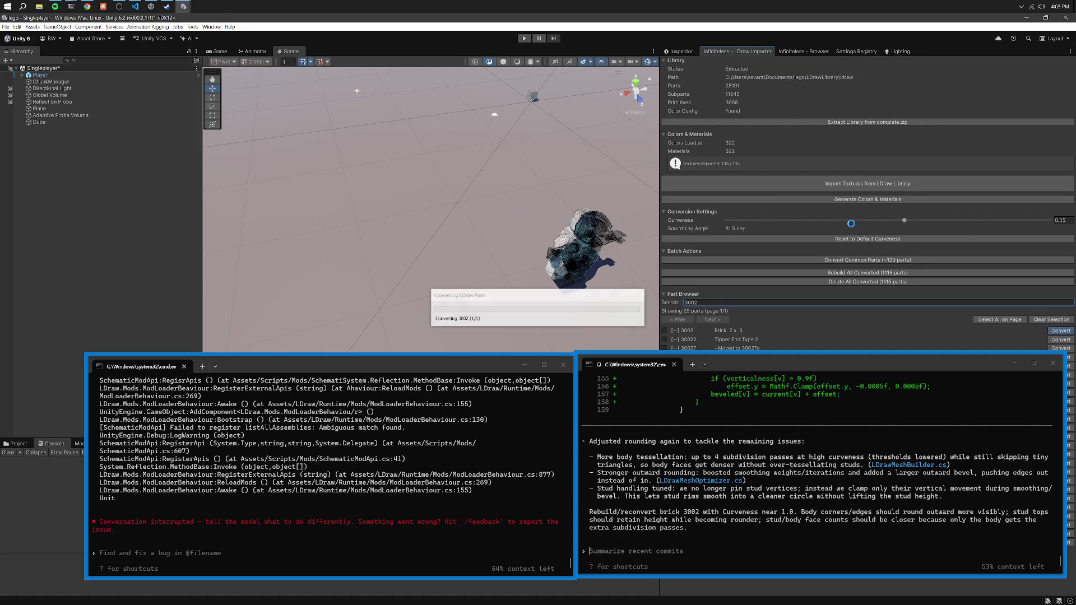
left_click(795, 51)
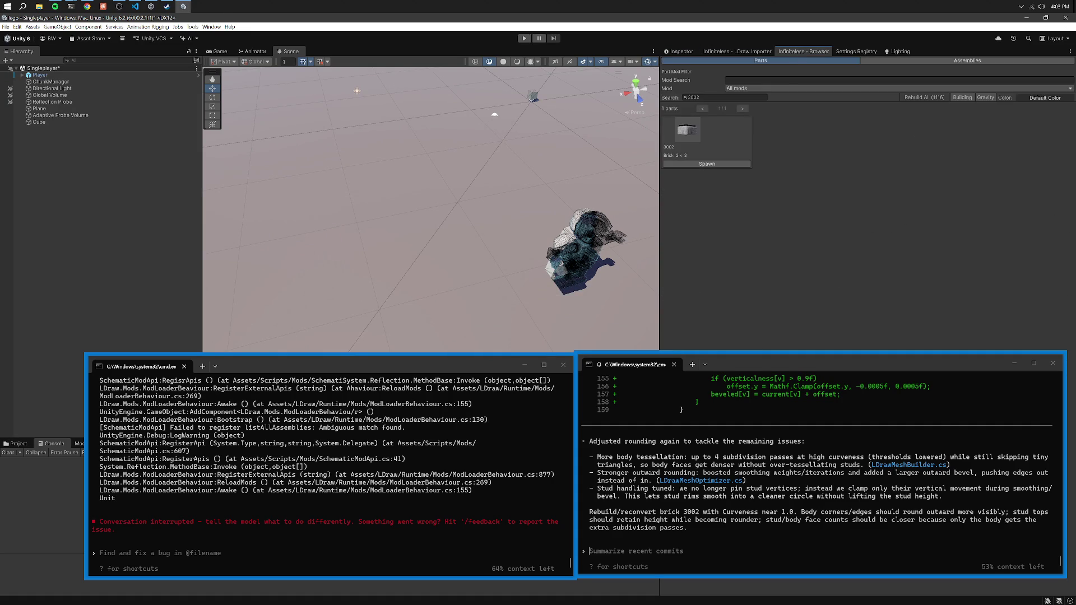
Spawn a fresh 3002 brick, view it shaded from above, and start a prompt noting the rounded edges.
left_click(670, 164)
mouse_move(628, 180)
left_mouse_down()
mouse_move(605, 188)
mouse_move(584, 99)
mouse_move(613, 94)
mouse_move(621, 49)
mouse_move(559, 583)
mouse_move(557, 12)
mouse_move(554, 65)
mouse_move(513, 112)
mouse_move(518, 168)
mouse_move(524, 72)
mouse_move(530, 136)
left_mouse_up()
left_click(502, 62)
left_click(797, 449)
type("ok this is g")
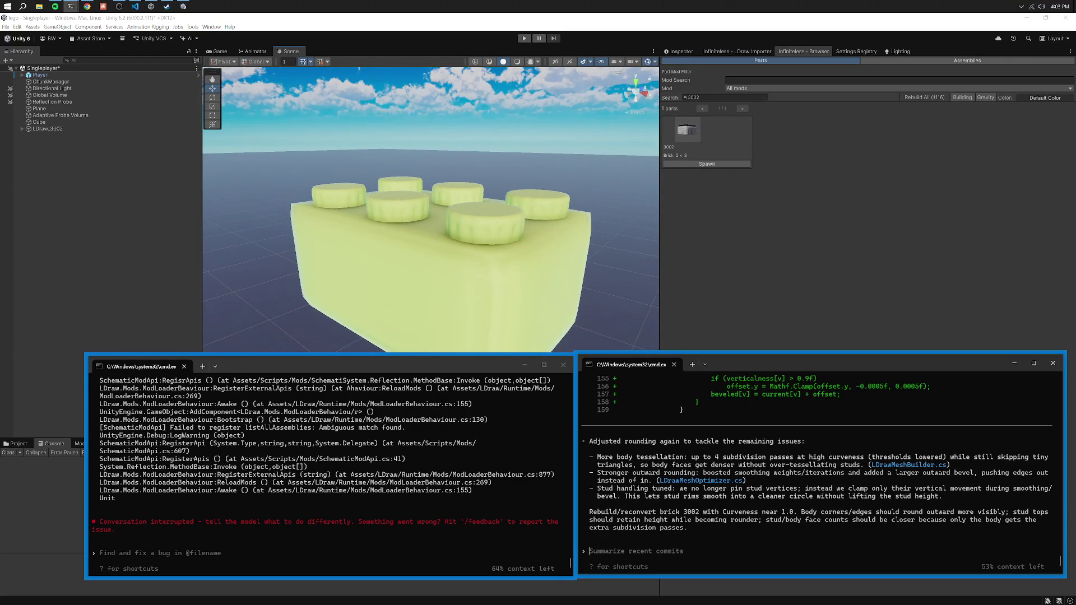
type("reat, now al")
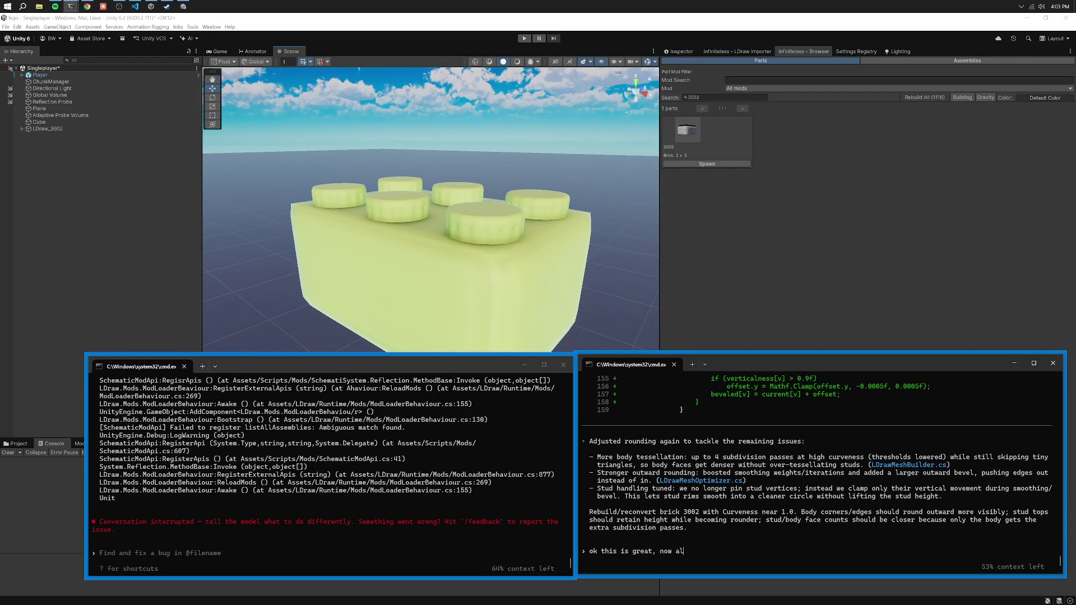
type("l the edges are rounded- but we a")
type("re still")
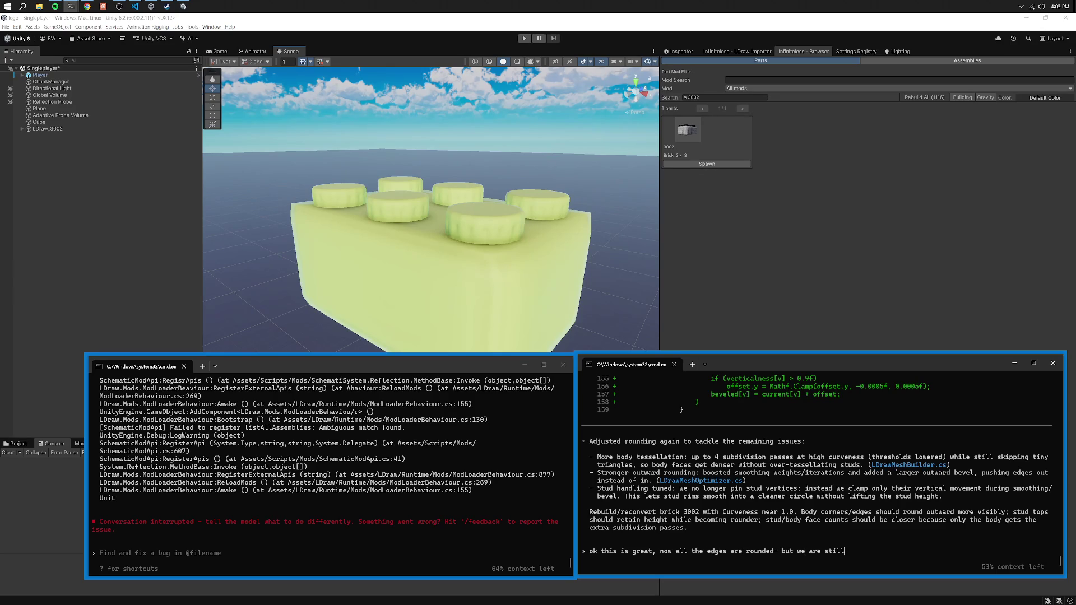
type(" doing weird math for like the studs for instance- this ")
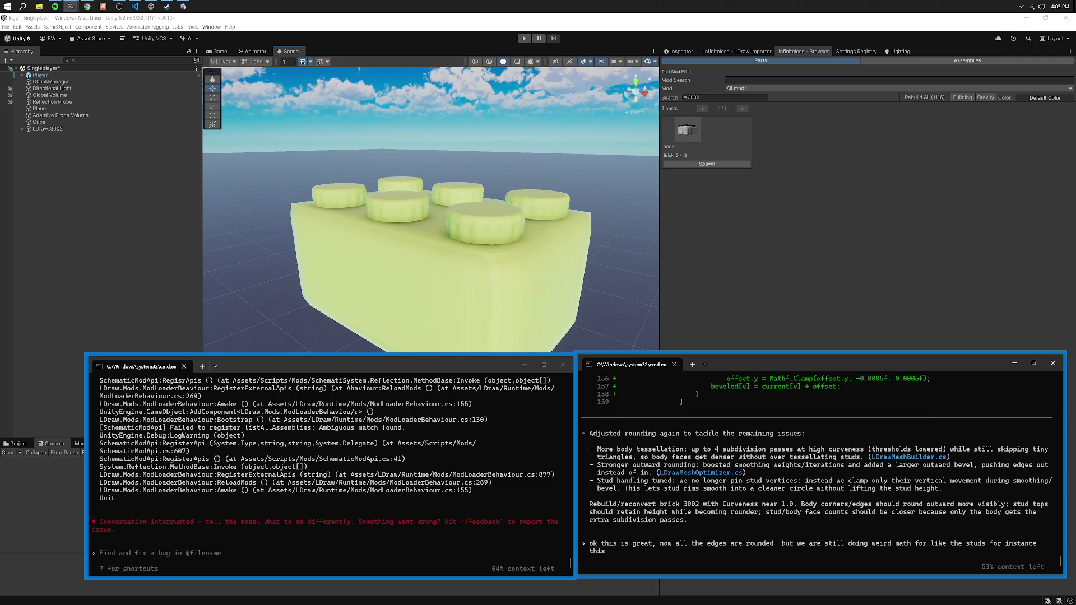
type("smoothing al")
type("gorithm is providing w")
type("eird results, also we need the sm")
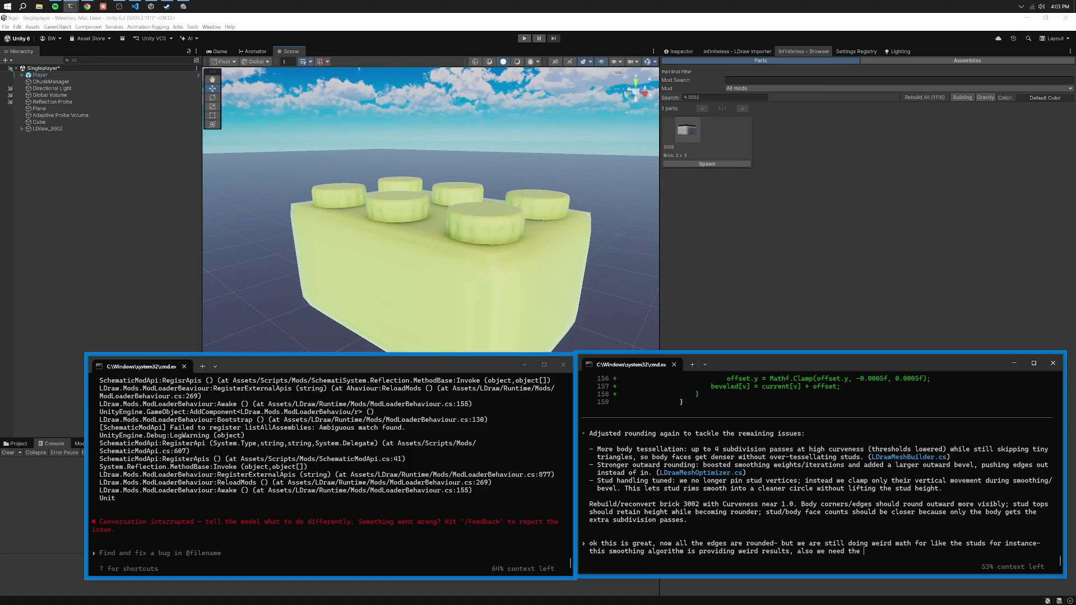
type("oothing distance on the edges to ")
type("be more realistic like a real l")
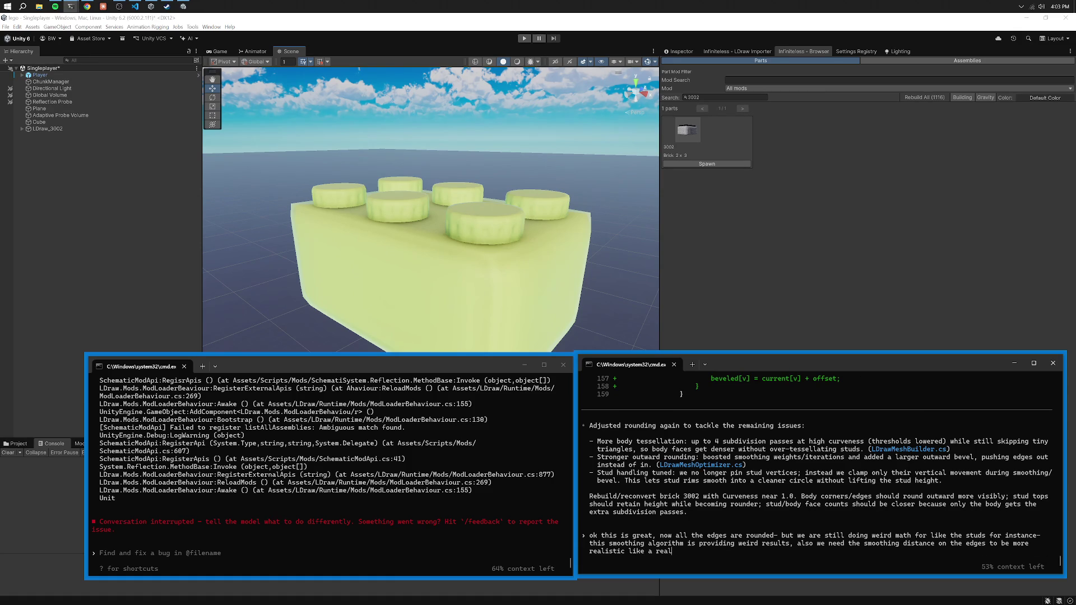
type("ego- we want our ")
type("parts to feel like real plastic, not artificial exact v")
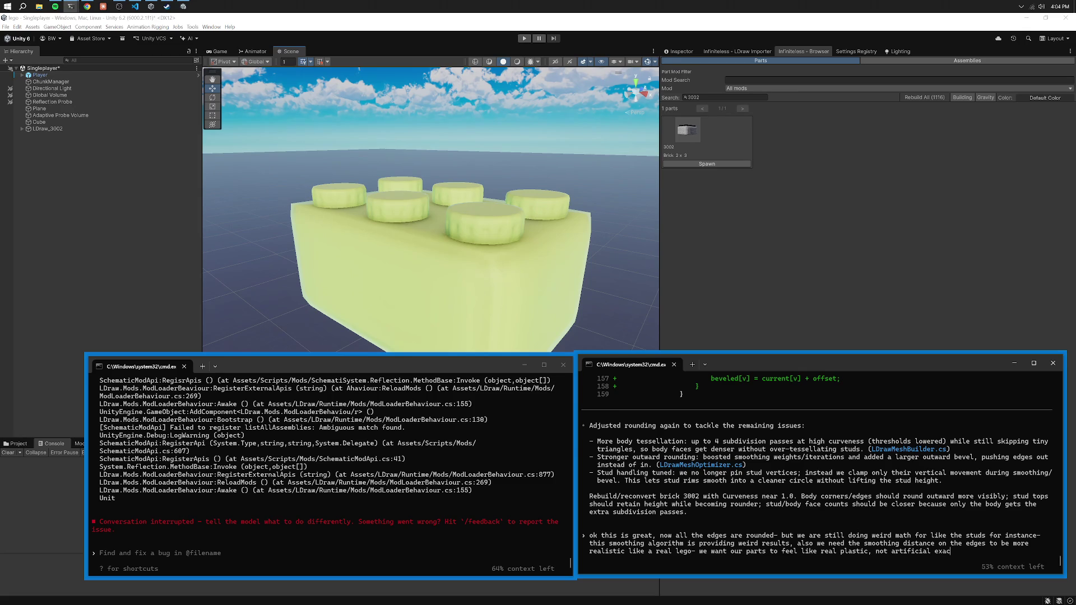
type("eritcies-    so t")
type("he studs loo")
type("k like they have gripp")
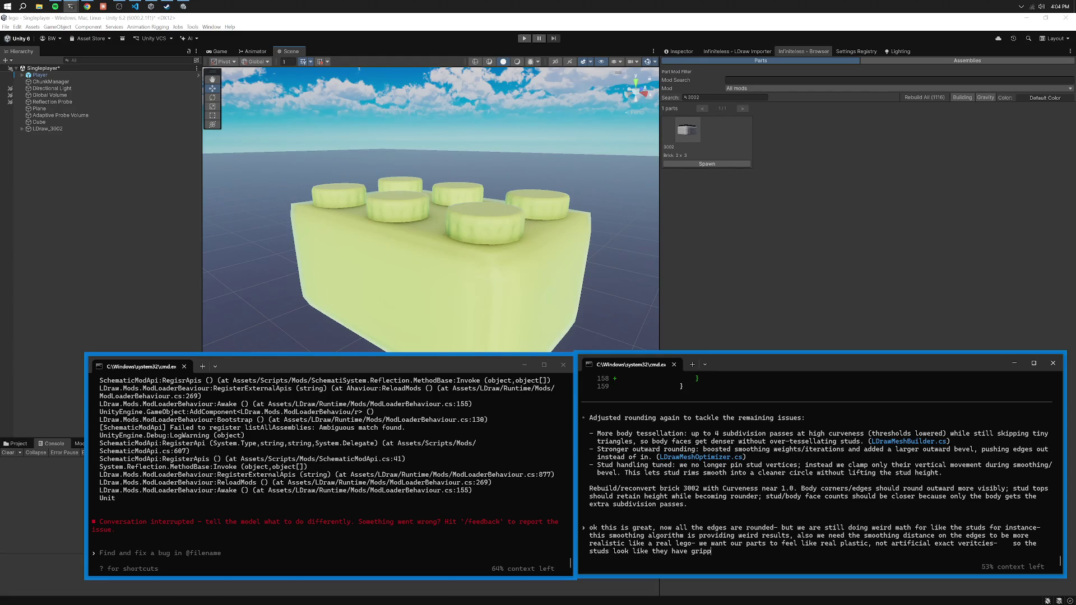
Tell Codex the smoothing left grippy, grooved studs instead of making them look more circular.
key("BackSpace")
key("BackSpace")
key("BackSpace")
type("grippy/groov")
type("ed stu")
key("BackSpace")
key("BackSpace")
type("urface yo")
type("u'd expect on a")
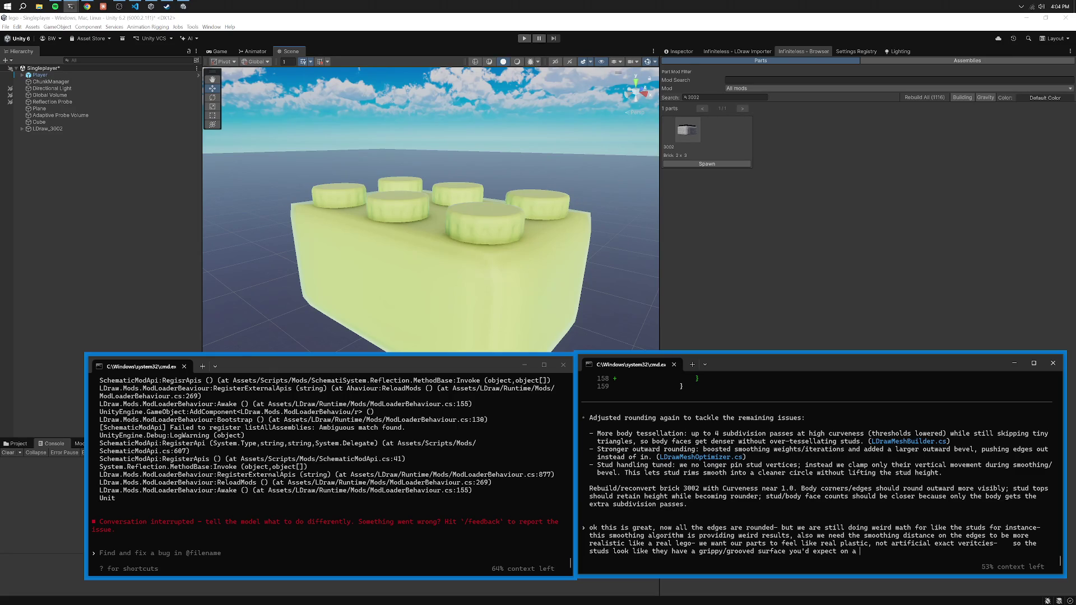
type("ircular tool t")
type("hat you grab- t")
type("he smoothing did ")
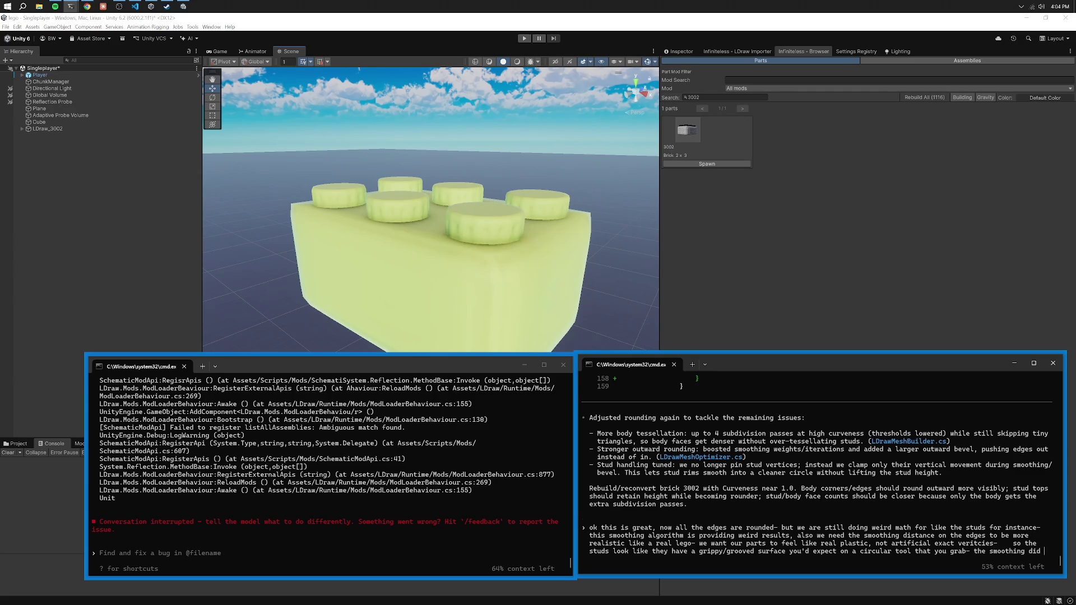
type("not make them l")
type("appear more")
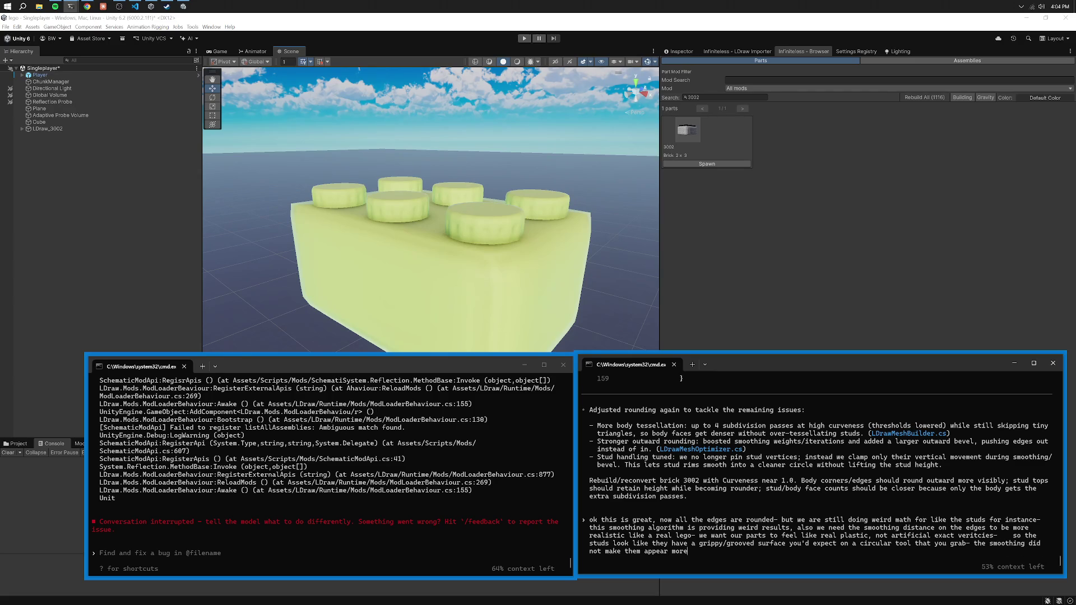
type("cular")
key("Return")
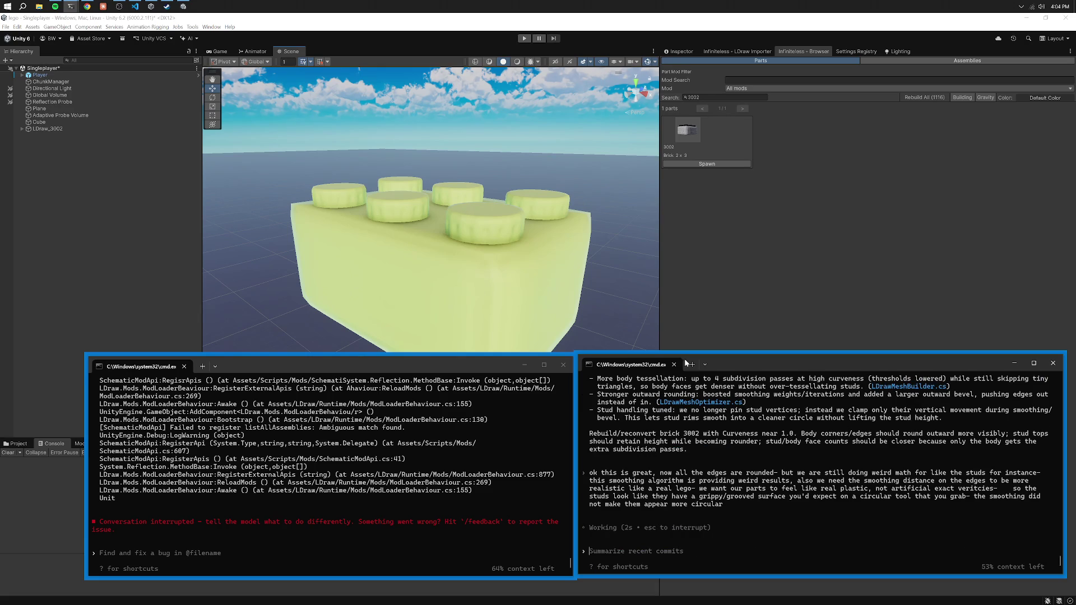
left_click_drag(448, 365, 600, 374)
Delete the LDraw_3002 brick from the scene and start a Play-mode test.
left_click(540, 288)
key("Delete")
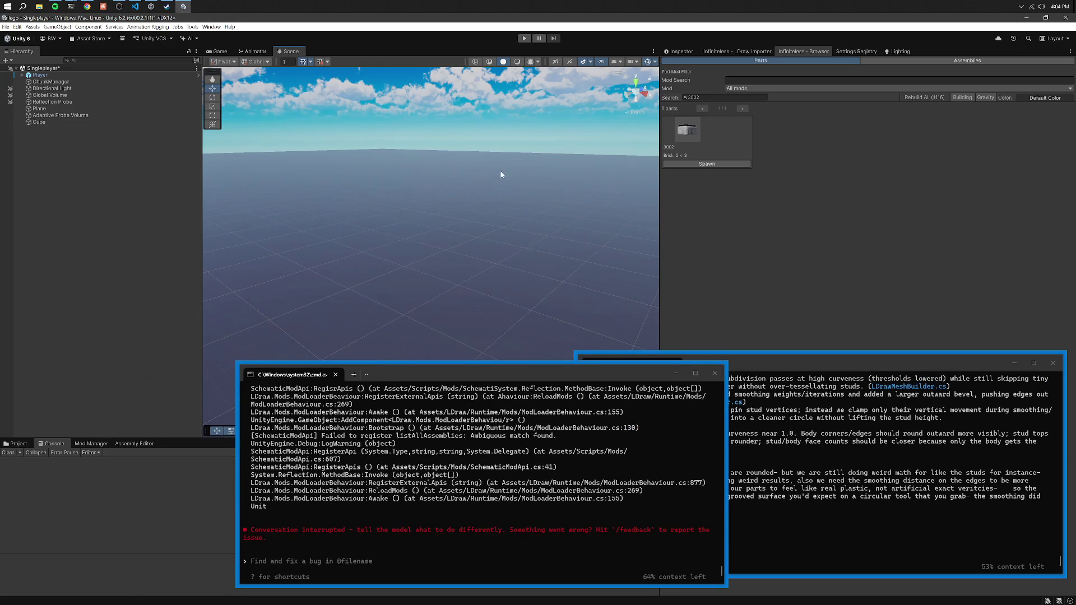
left_click(525, 40)
left_click_drag(532, 376, 564, 334)
key("alt+Tab")
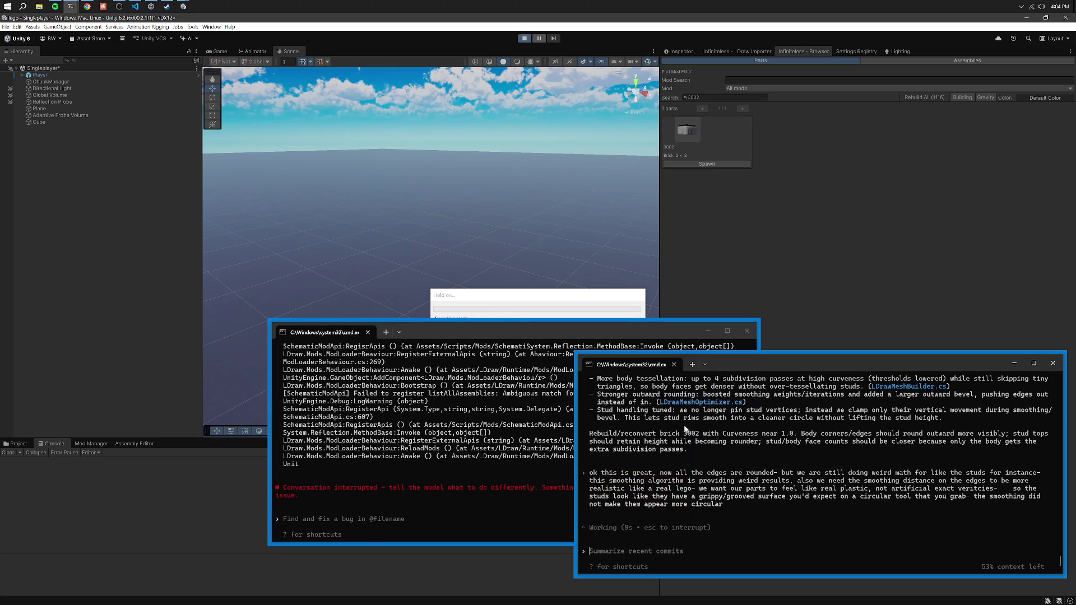
left_click(389, 349)
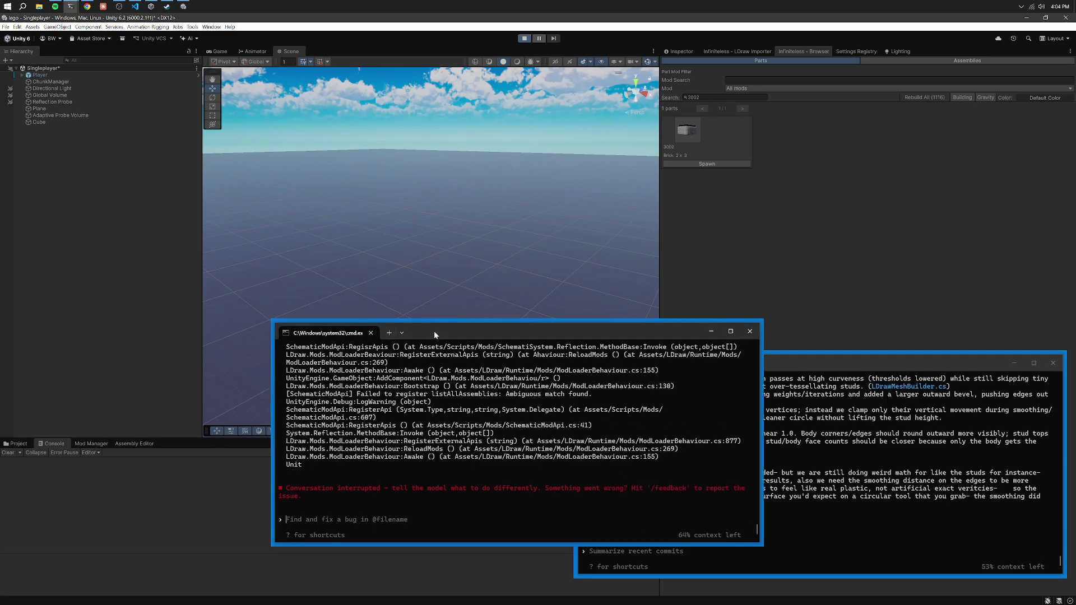
Copy the terrain-default error from the Console into the left Codex prompt.
left_click(173, 481)
left_click(174, 529)
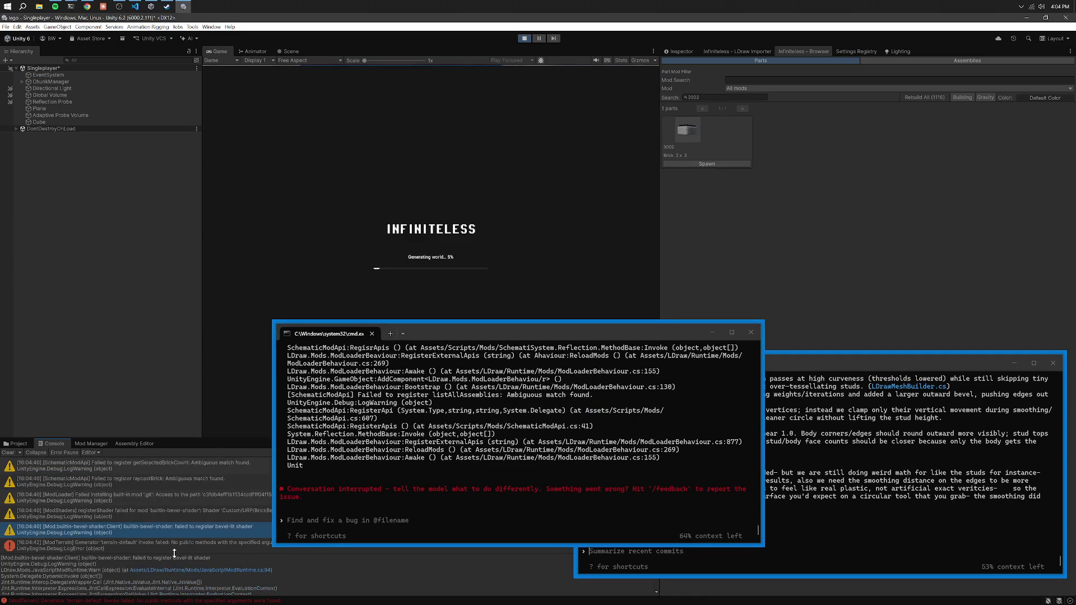
left_click(173, 560)
left_click(158, 545)
key("ctrl+a")
key("ctrl+c")
left_click(304, 524)
key("ctrl+v")
Add the raycastBrick warning's stack trace and send the errors to Codex.
left_click(167, 481)
key("ctrl+a")
key("ctrl+c")
left_click(180, 466)
left_click(304, 521)
key("ctrl+v")
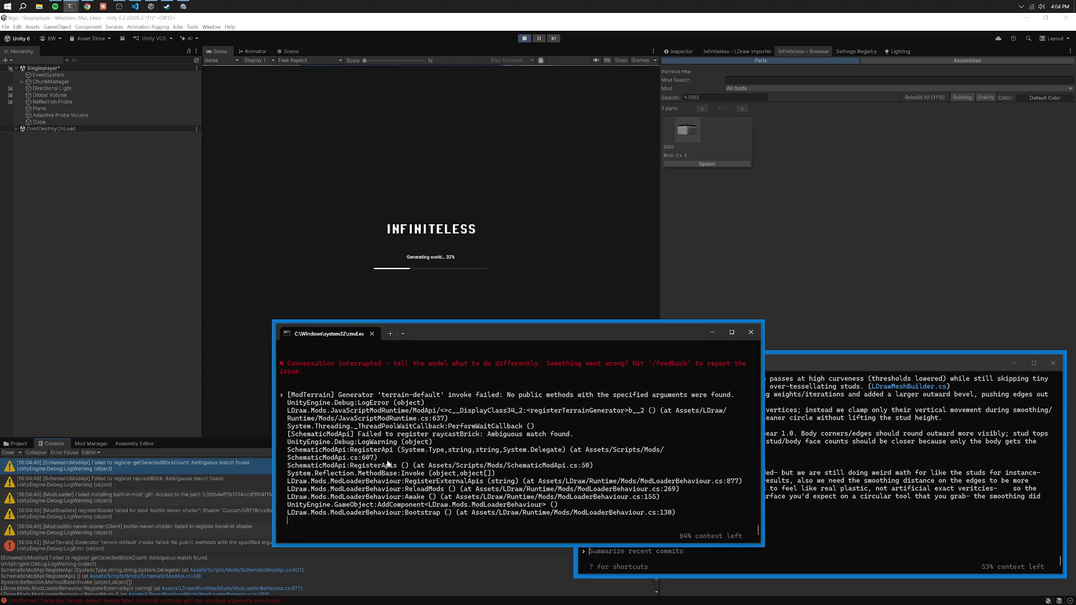
key("Return")
Stop the play test and bring the terminal back into focus.
left_click(524, 38)
mouse_move(494, 335)
left_mouse_down()
mouse_move(409, 339)
mouse_move(302, 368)
left_mouse_up()
left_click_drag(297, 367, 296, 367)
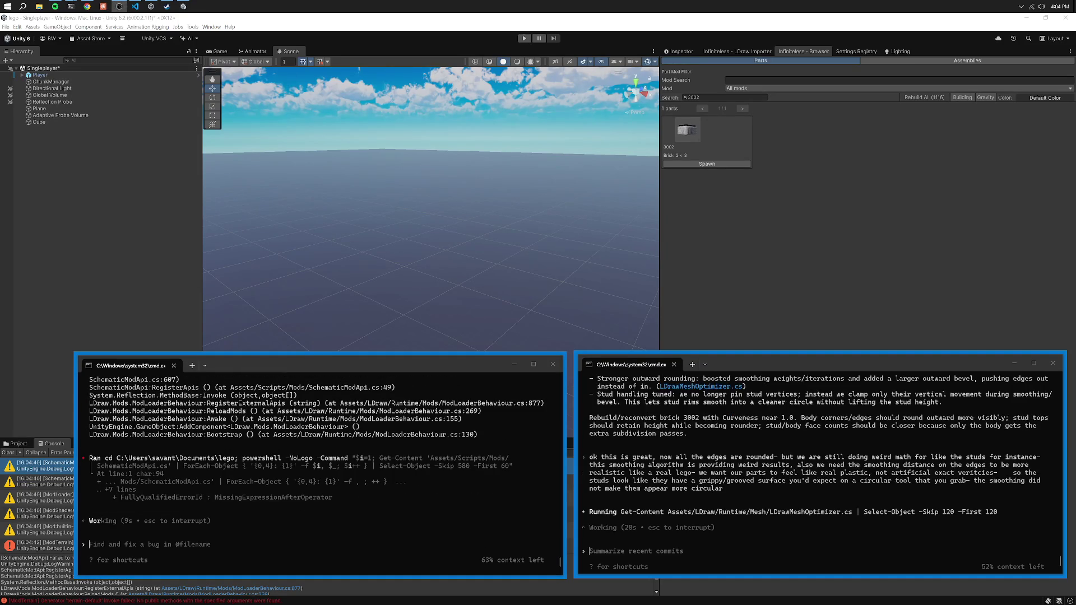
key("alt+Tab")
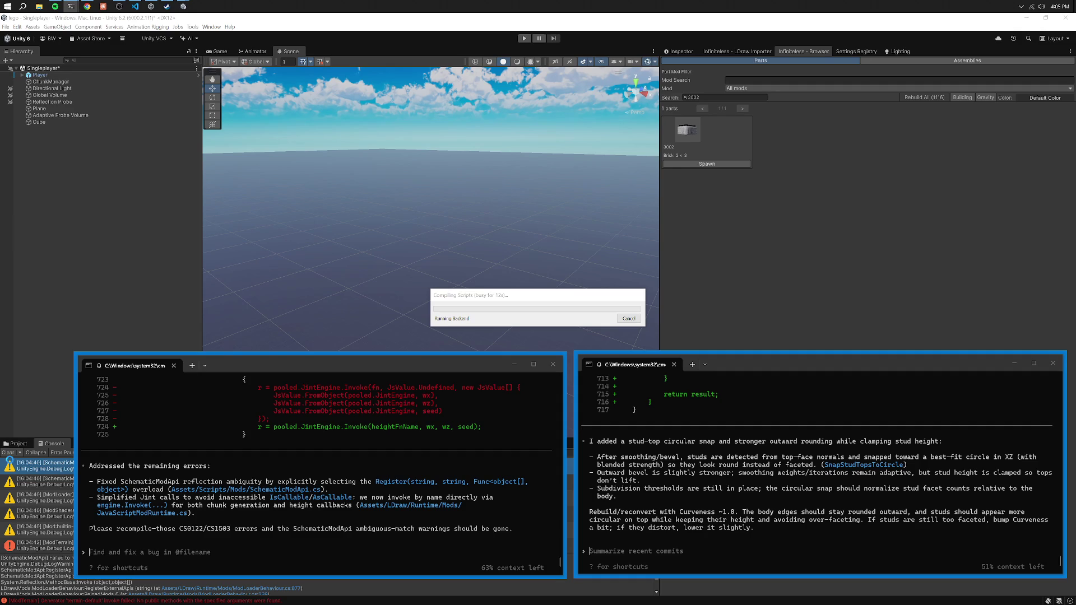
Tell Codex to drop explicit stud-detection snapping and just improve the smoothing, then enter Play mode.
left_click(721, 465)
type("no we dont w")
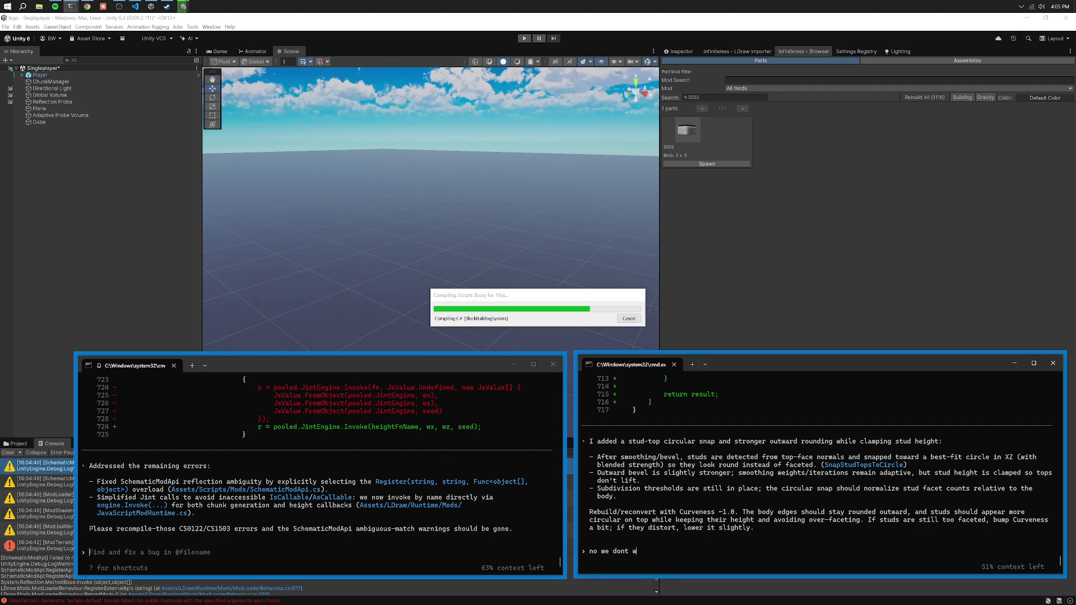
type("ant any explicit st")
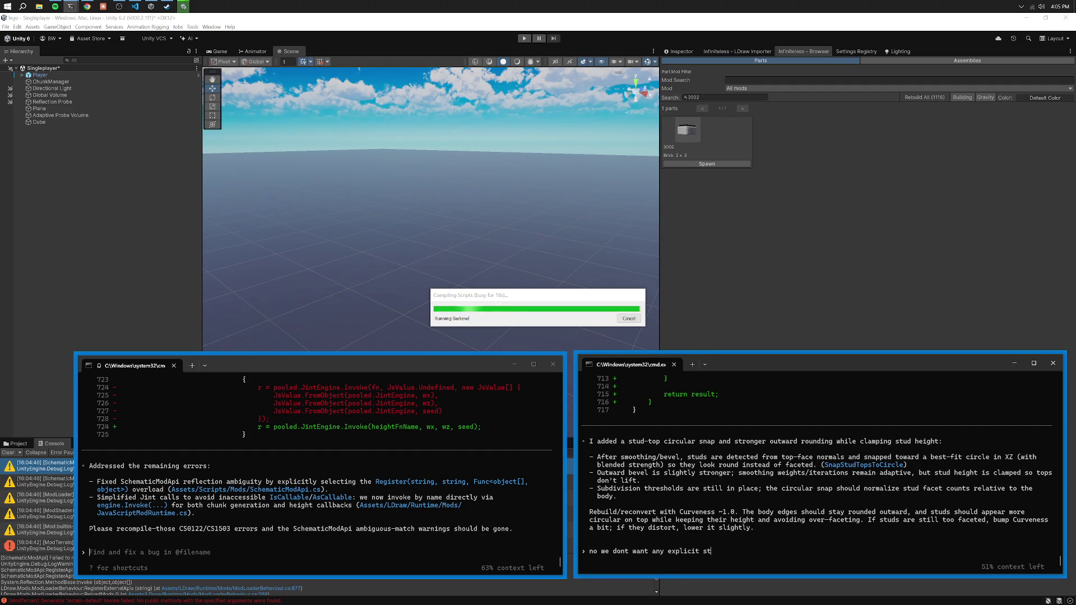
type("ud detection ")
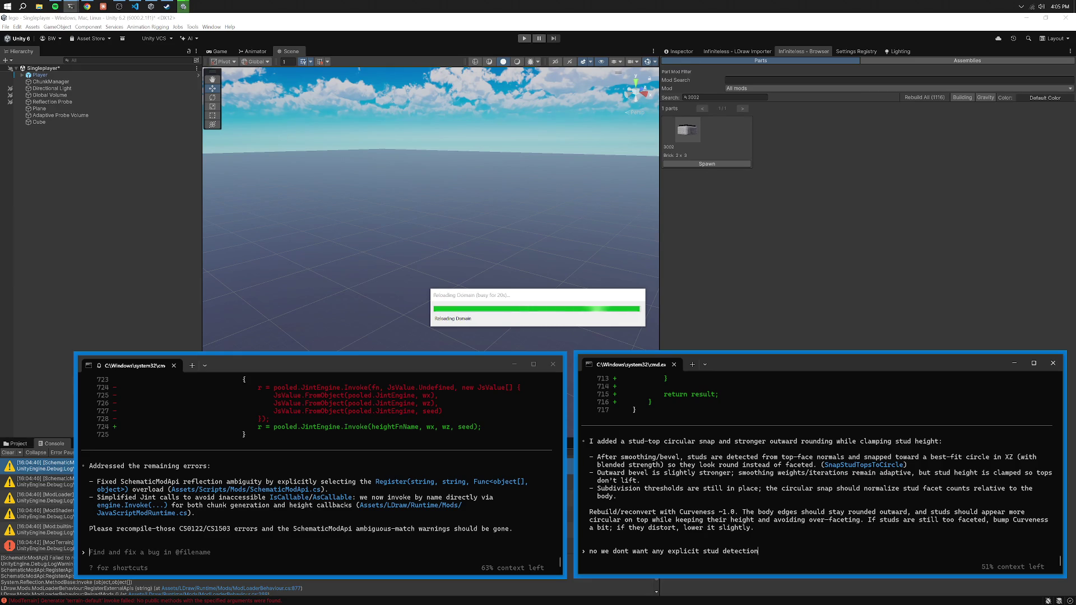
type("snap stuff- ")
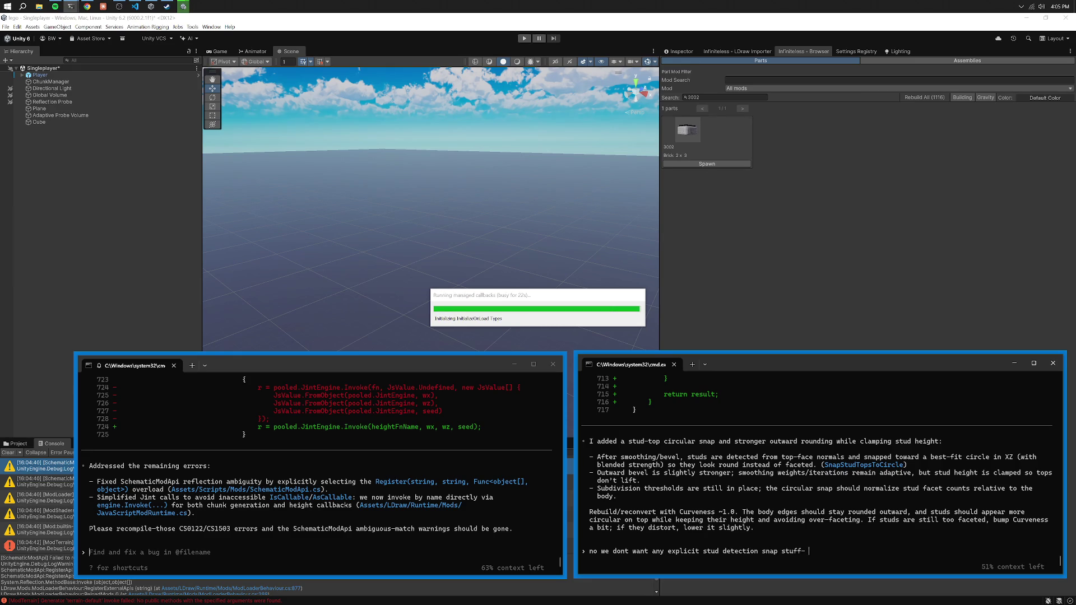
type(" instead we just wa")
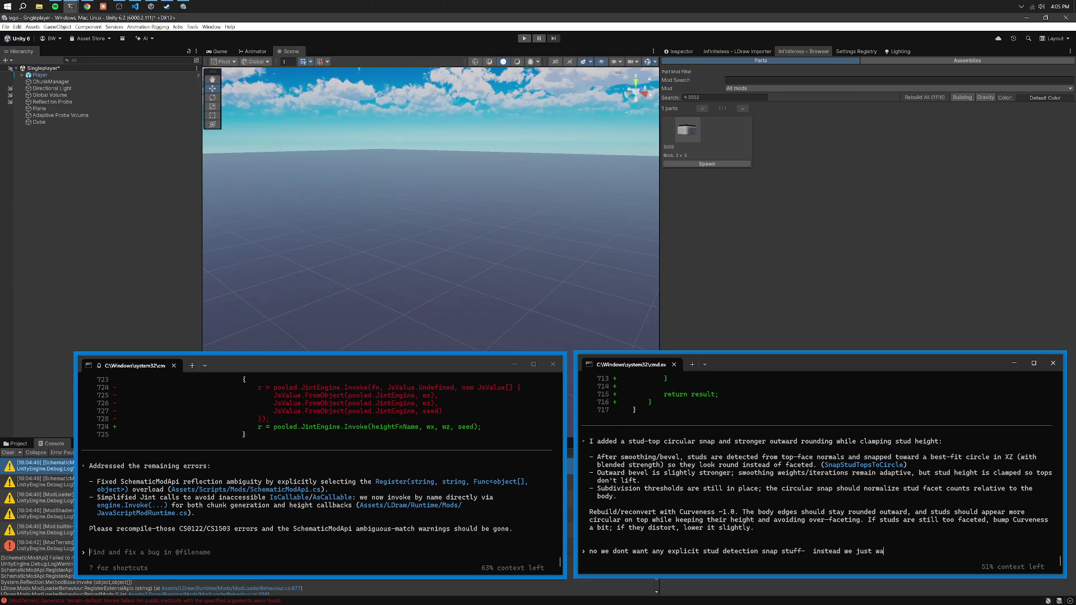
type("nt our algo to be cleaned up")
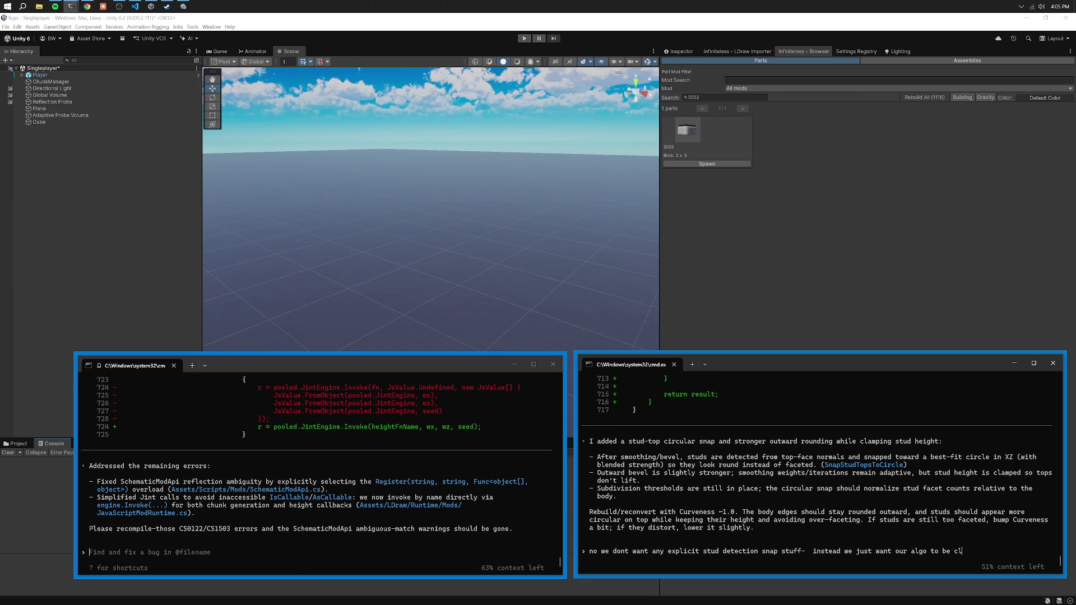
type(" / better")
key("Return")
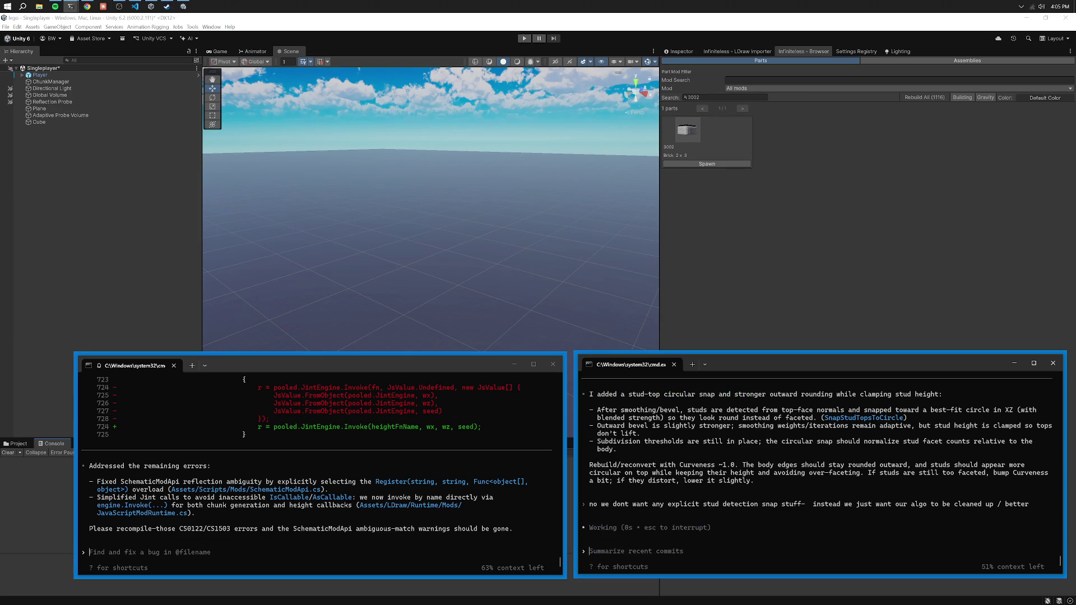
key("ctrl+p")
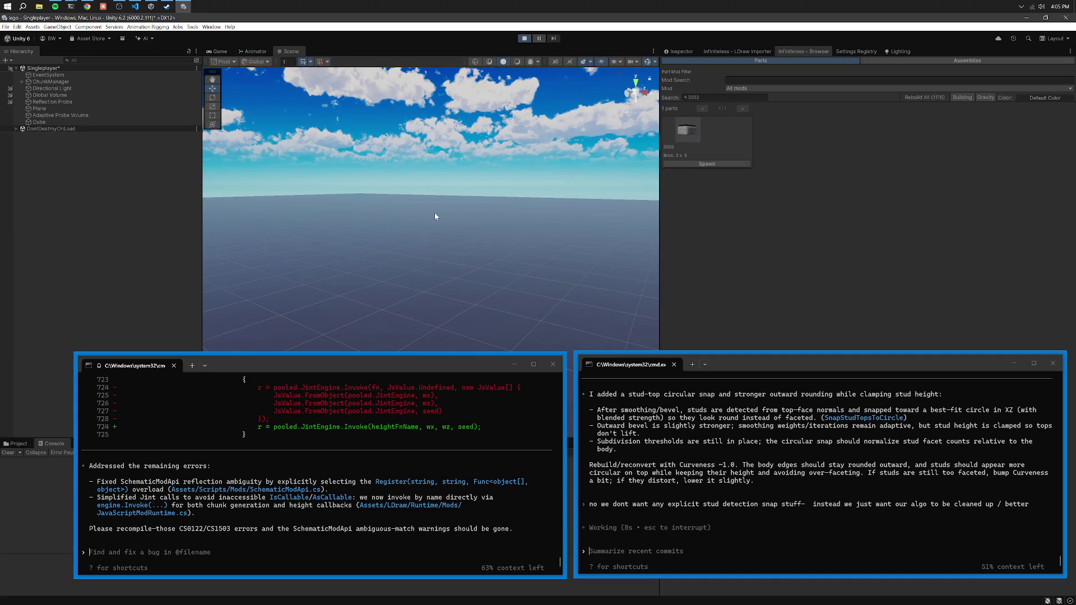
Stop the play test and paste the terrain-default error into the left Codex prompt.
left_click(523, 38)
left_click_drag(397, 367, 631, 270)
left_click(159, 516)
key("ctrl+c")
left_click(432, 416)
key("ctrl+v")
Copy the bevel-shader warning details into the agent prompt.
left_click(220, 496)
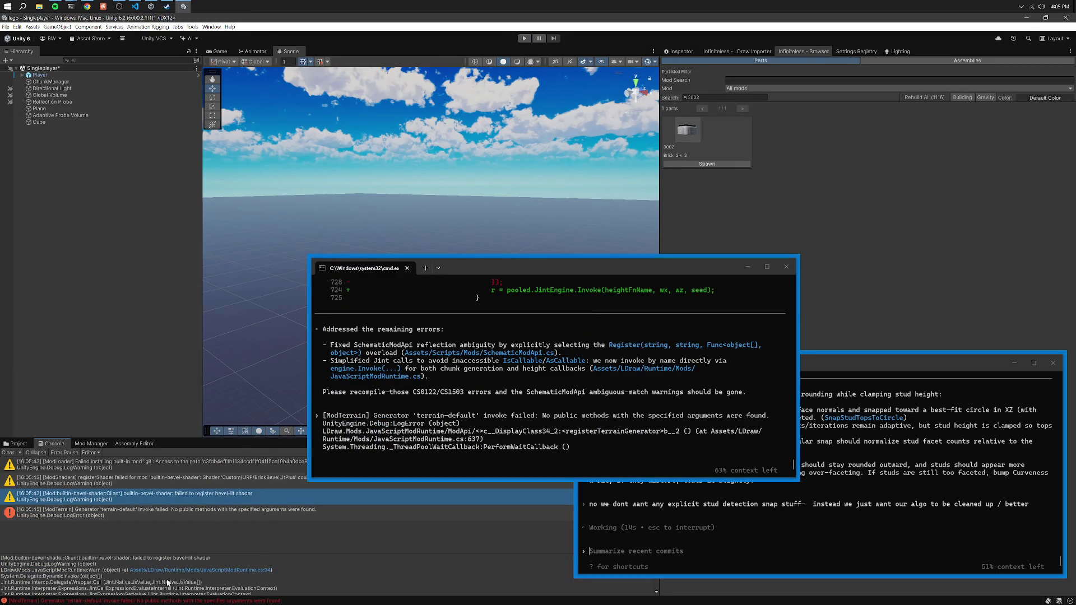
left_click(175, 580)
key("ctrl+a")
key("ctrl+c")
key("alt+Tab")
key("ctrl+v")
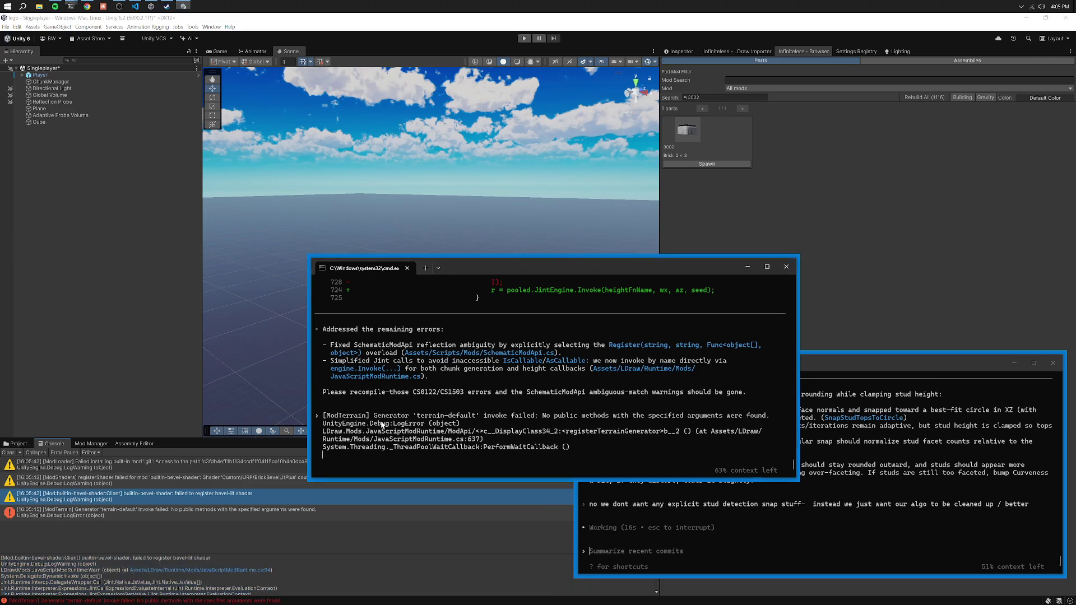
Paste the registerShader warning, then remove the warnings and send only the terrain-default error.
left_click(182, 483)
left_click(168, 577)
key("ctrl+a")
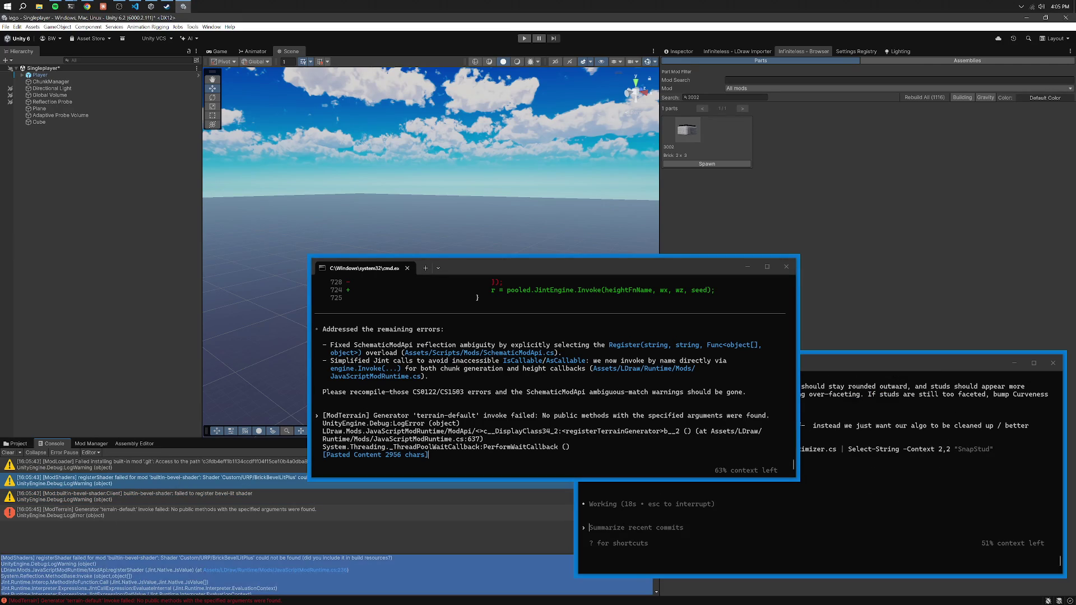
key("ctrl+c")
left_click(343, 434)
key("ctrl+v")
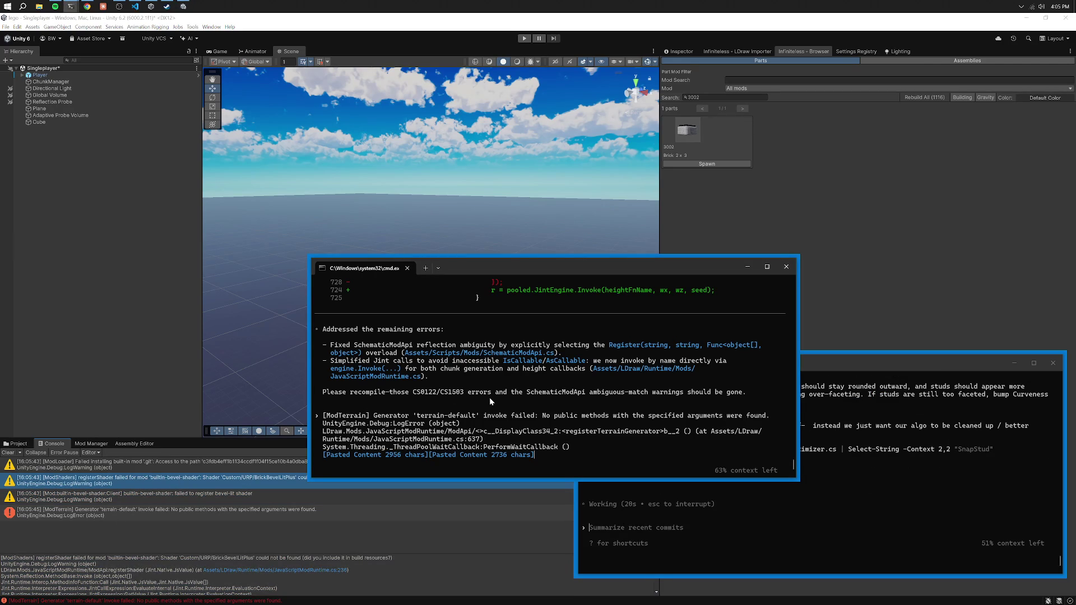
key("BackSpace")
key("BackSpace")
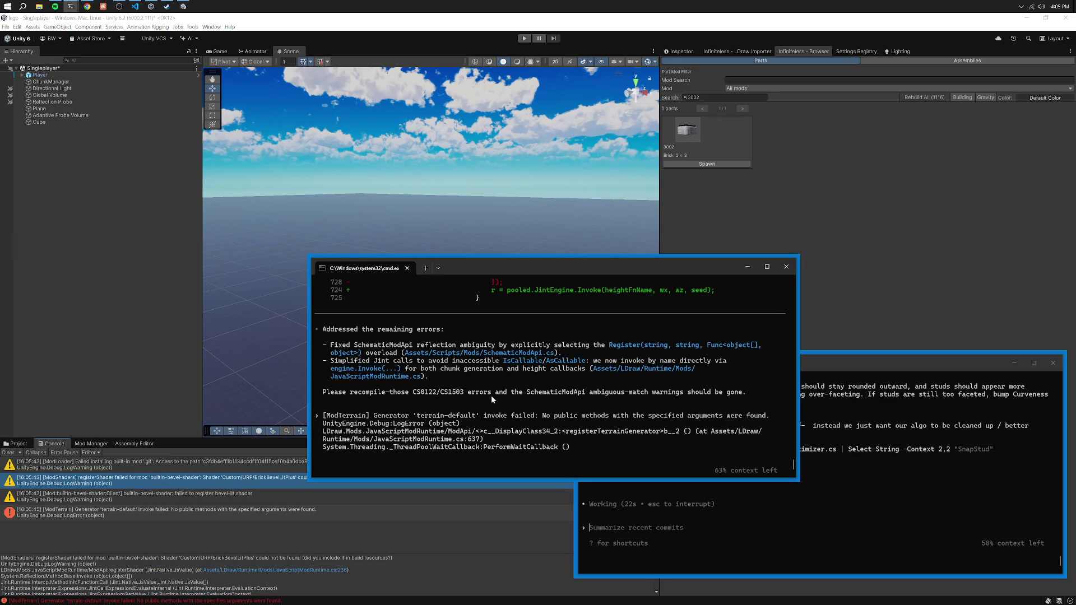
key("Return")
Rearrange the terminal windows to check the other Codex session's output.
left_click_drag(481, 263, 270, 186)
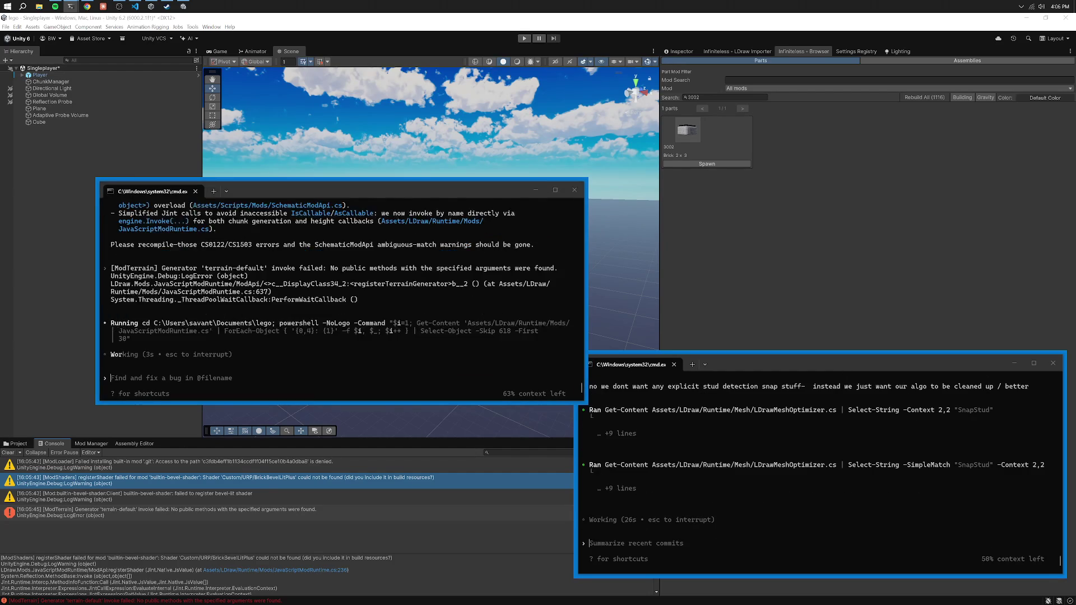
key("alt+Tab")
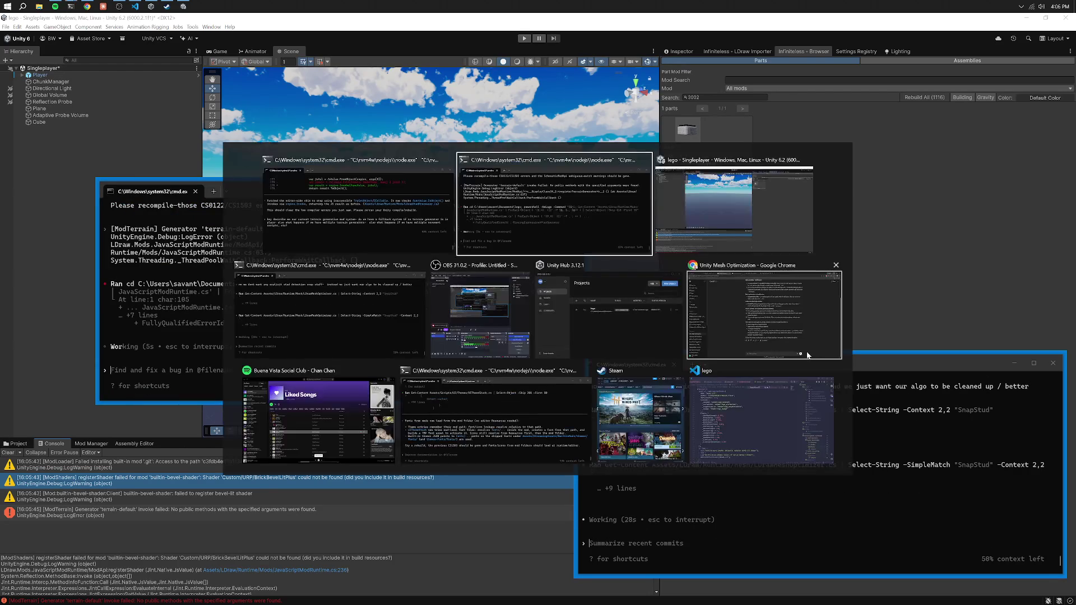
left_click(346, 207)
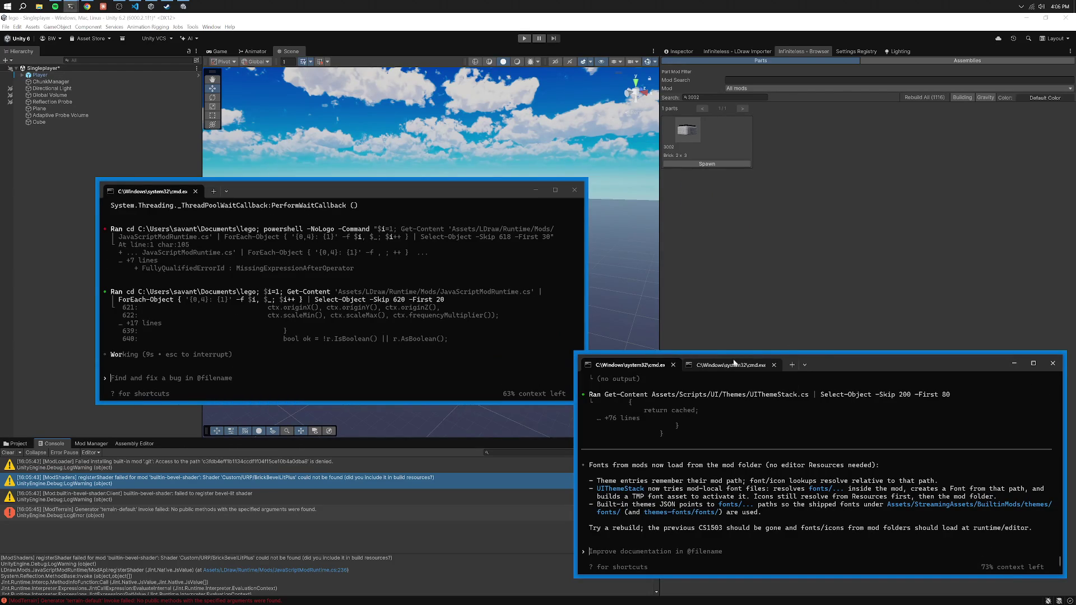
left_click(752, 366)
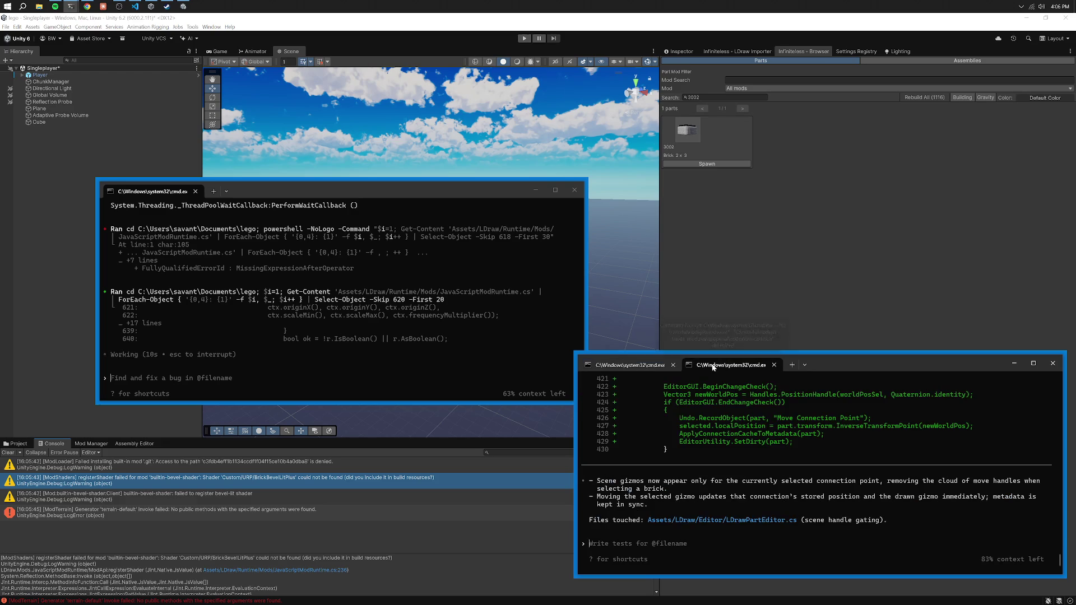
left_click(623, 367)
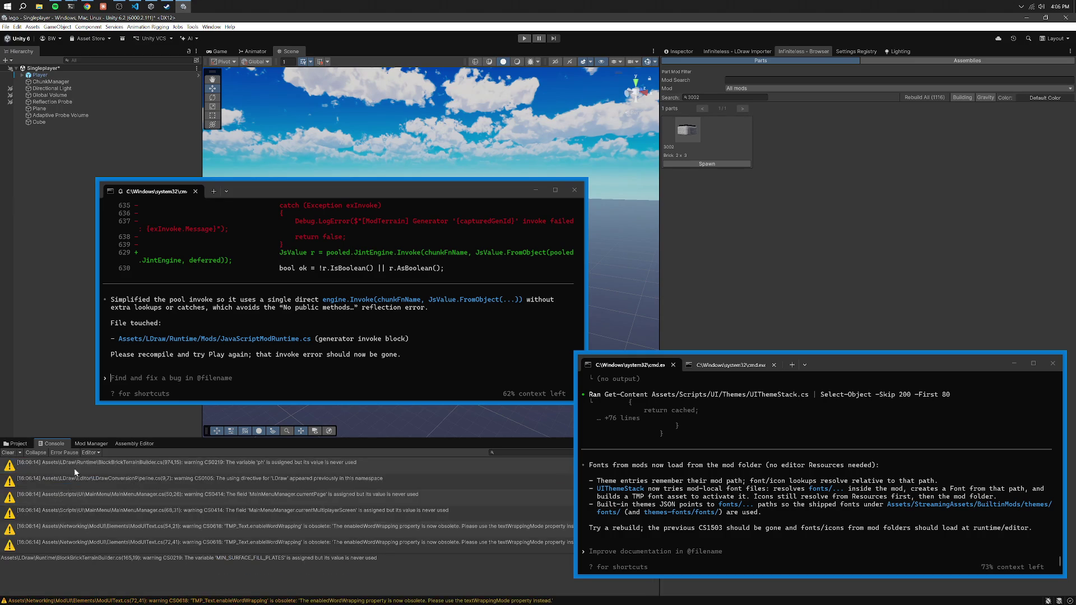
left_click(8, 453)
left_click_drag(301, 192, 260, 317)
left_click_drag(820, 340, 850, 371)
left_click(730, 361)
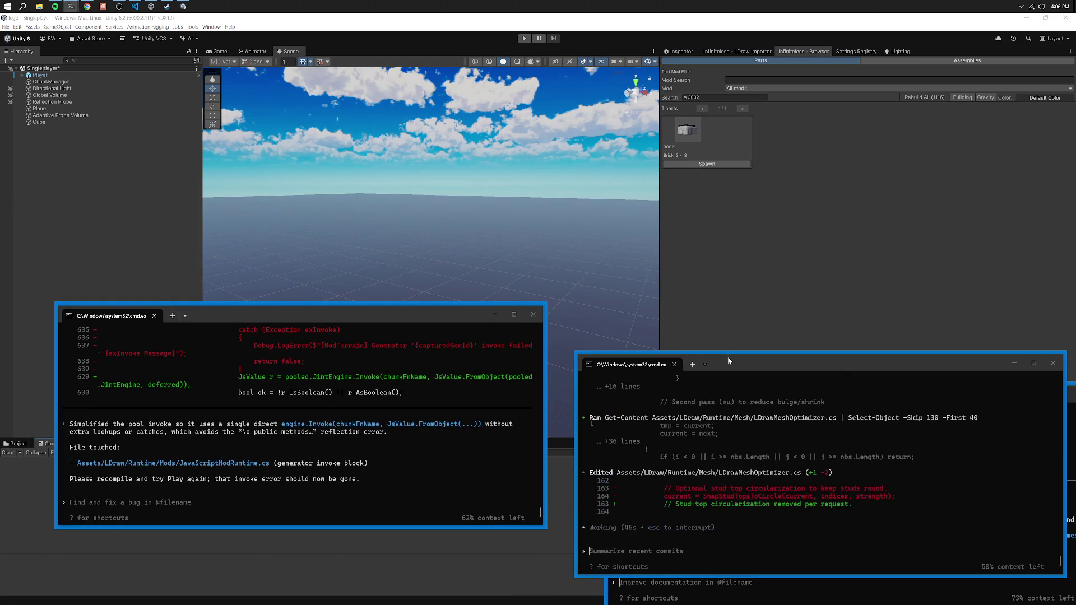
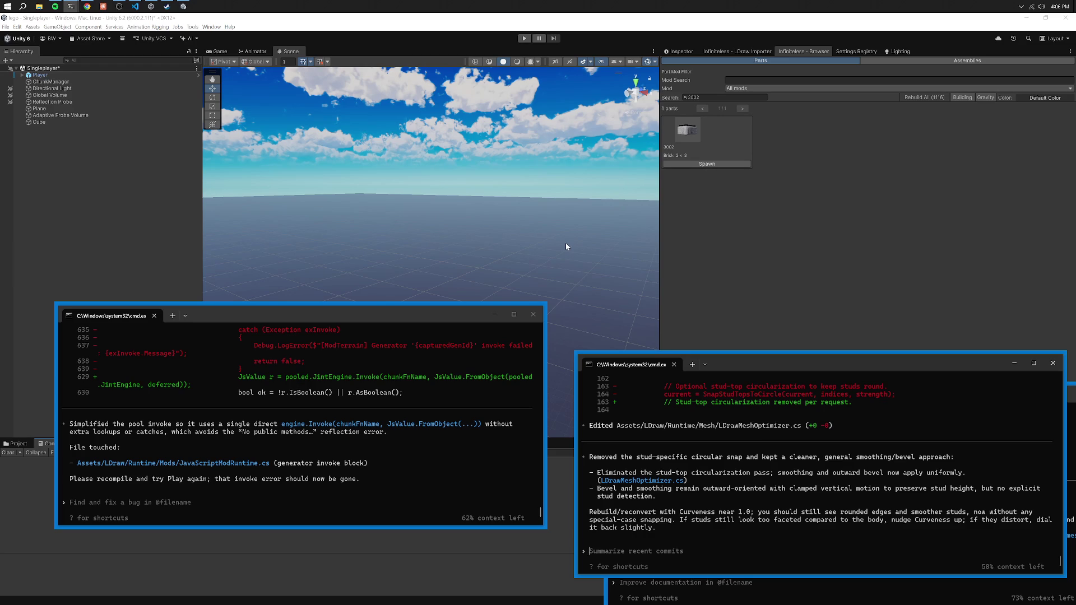
Copy lines 635–637 of the diff and rearrange the two terminal windows.
left_click_drag(434, 329, 441, 354)
key("ctrl+c")
left_click_drag(429, 318, 436, 369)
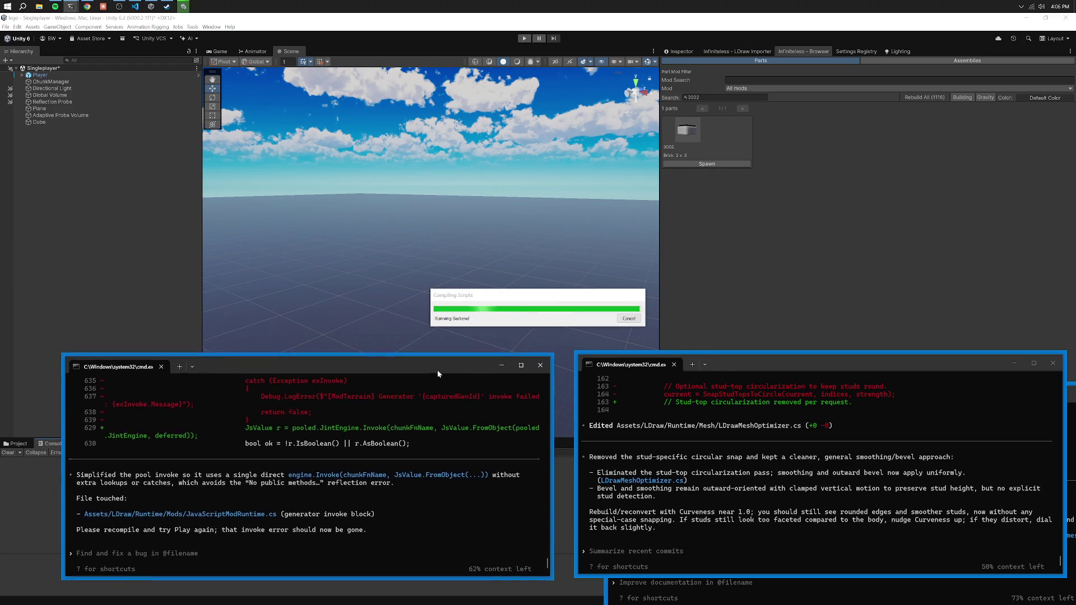
left_click_drag(722, 365, 710, 367)
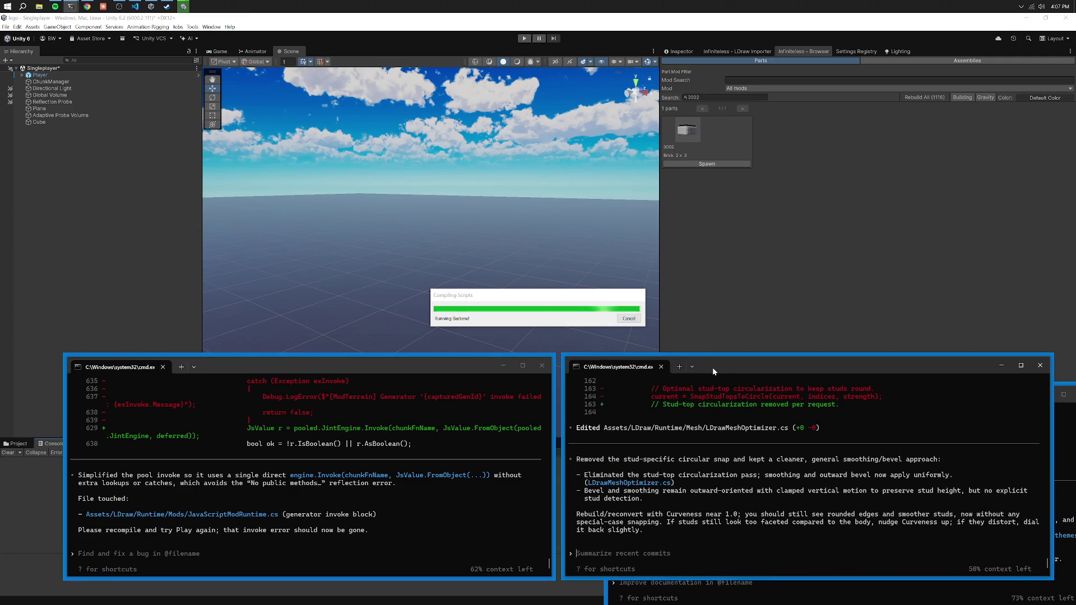
Clear the Console and spawn the 2x3 brick 3002 into the scene, orbiting onto it.
left_click(736, 52)
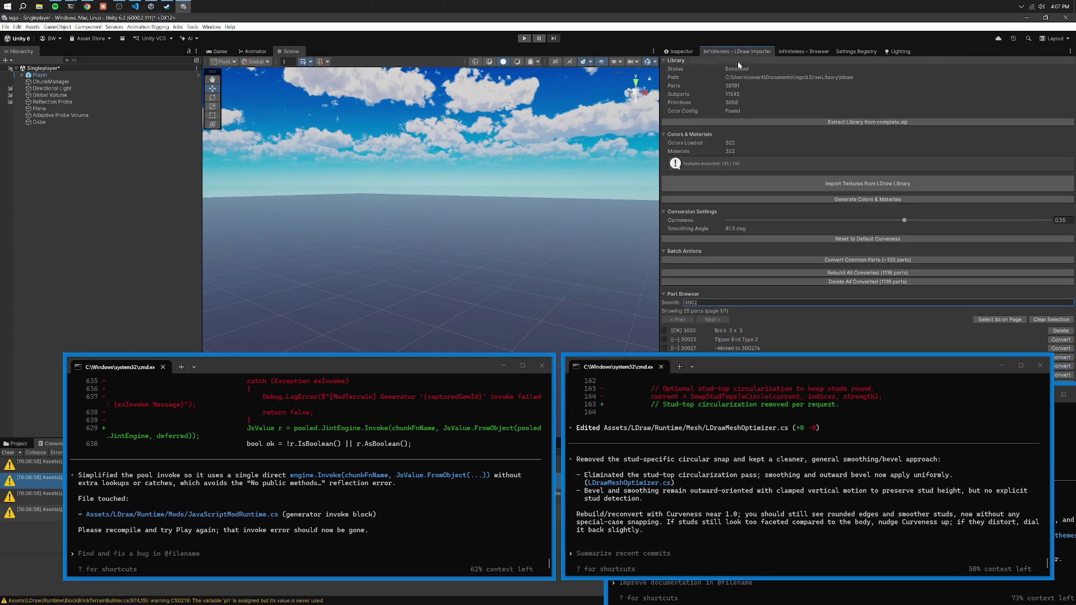
left_click(3, 453)
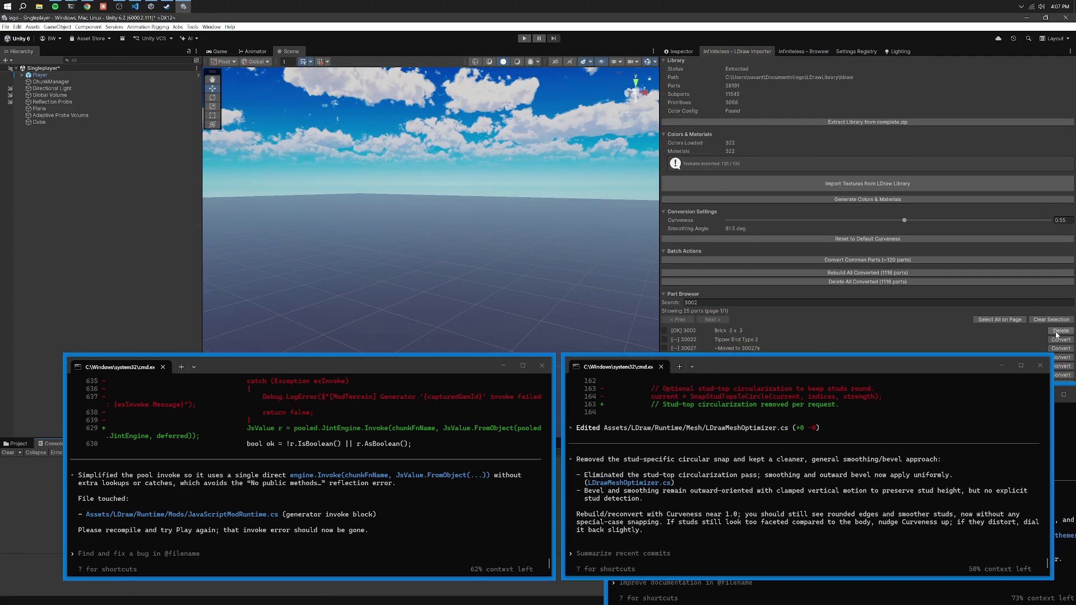
left_click(785, 52)
left_click(705, 164)
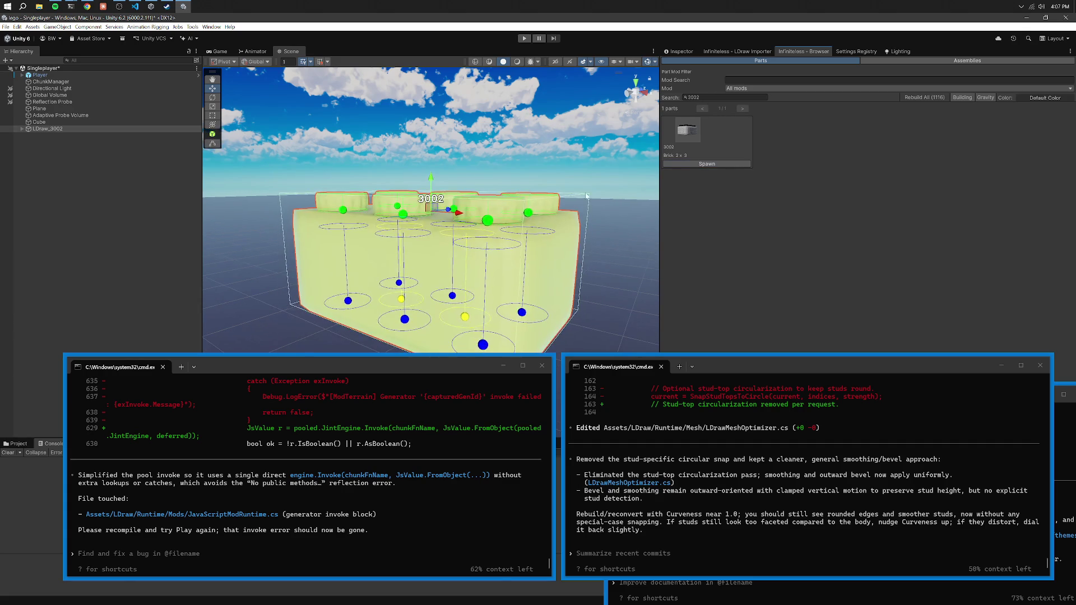
mouse_move(563, 167)
left_mouse_down()
mouse_move(436, 223)
mouse_move(439, 158)
left_mouse_up()
Tell Codex the edge curve starts too far from the edge and studs look grippy, not circular.
mouse_move(788, 364)
left_mouse_down()
mouse_move(432, 387)
mouse_move(718, 321)
mouse_move(791, 345)
left_mouse_up()
type("ok we still curve")
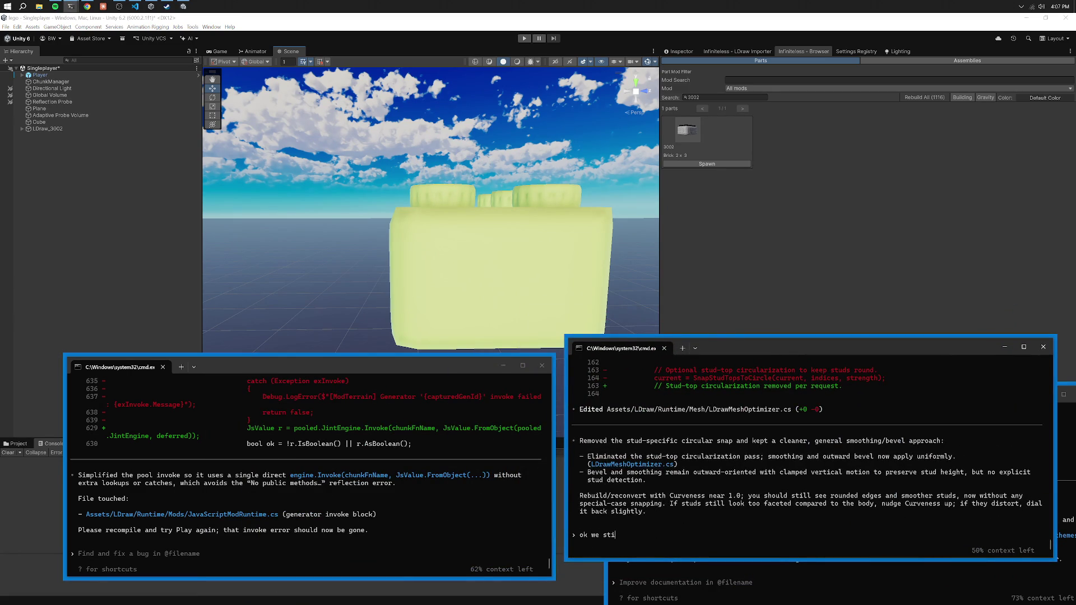
type(" too far away from the edge- it needs to start sooner, and also be a sharper curve-  also the stu")
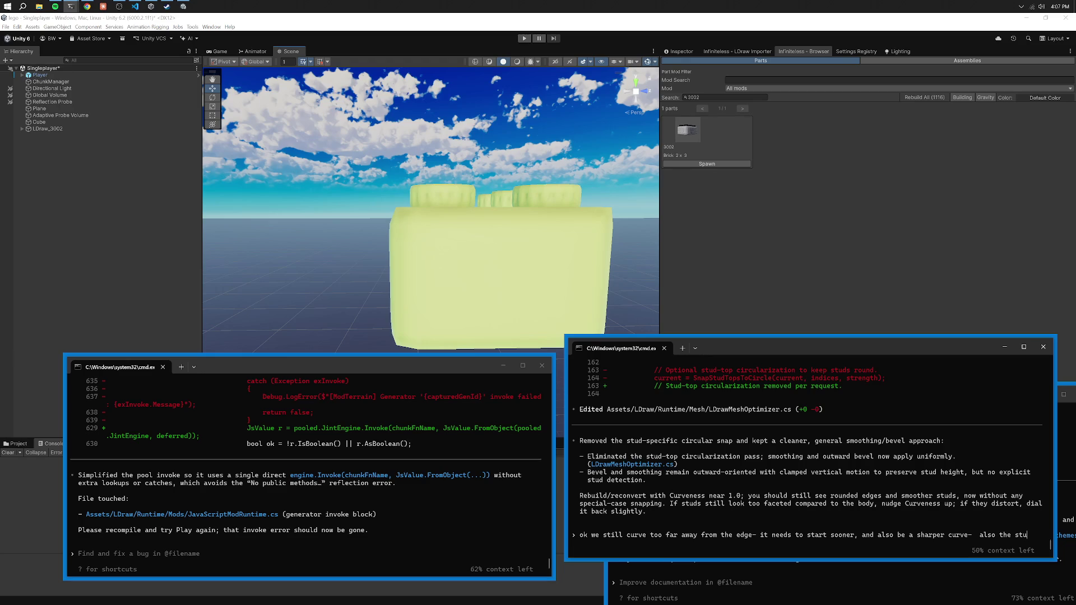
type("ds rae ge")
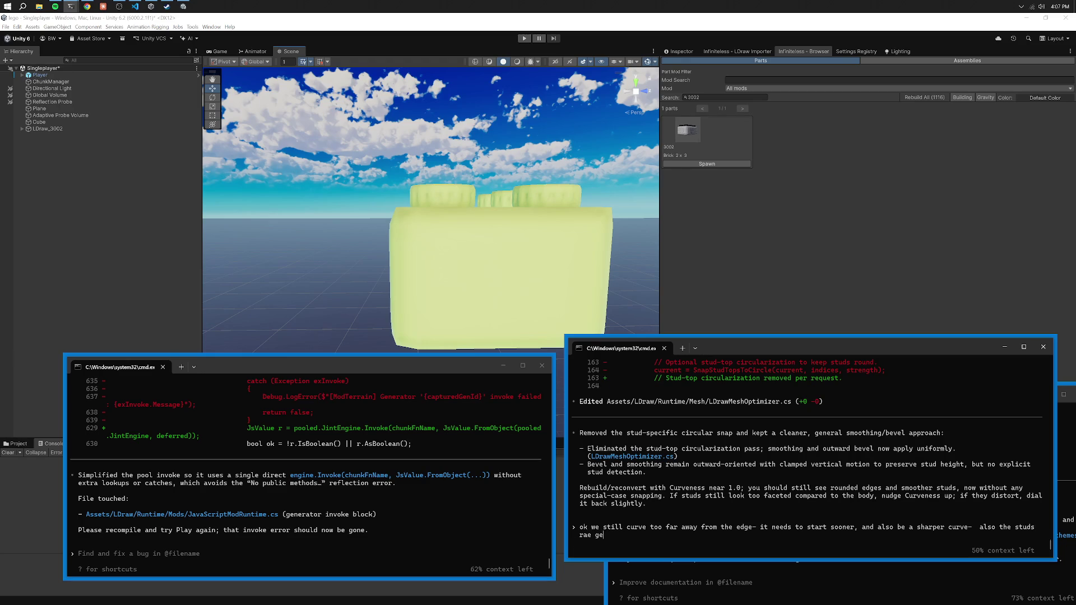
key("BackSpace")
key("BackSpace")
key("BackSpace")
type("are still getting sm")
type("oothed and looking")
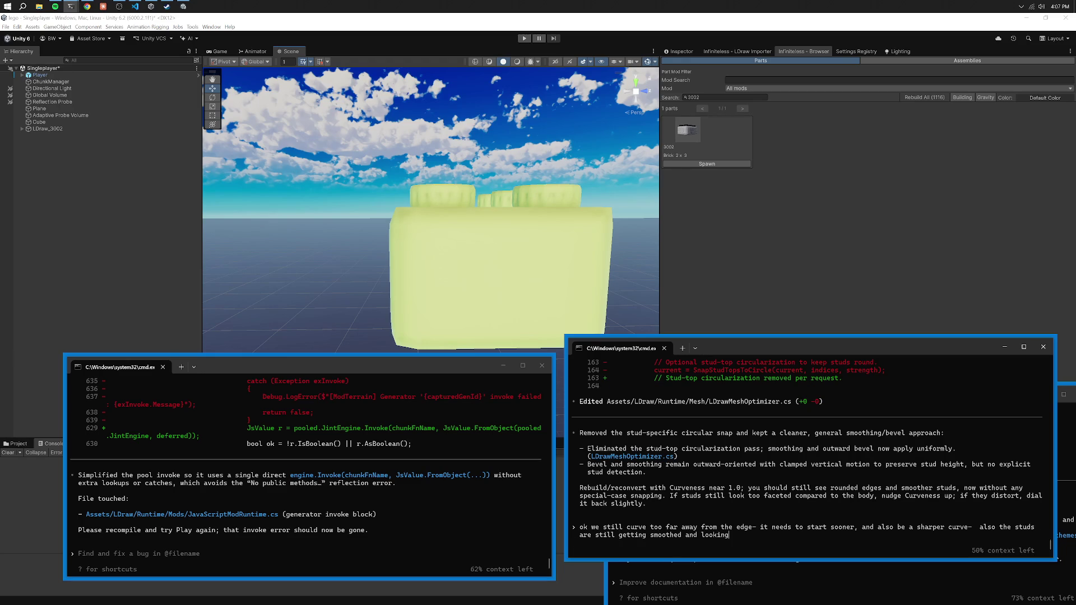
type(" weird/grippy/etc not l")
type("ike")
key("BackSpace")
type("more circular after the smoothing which i e")
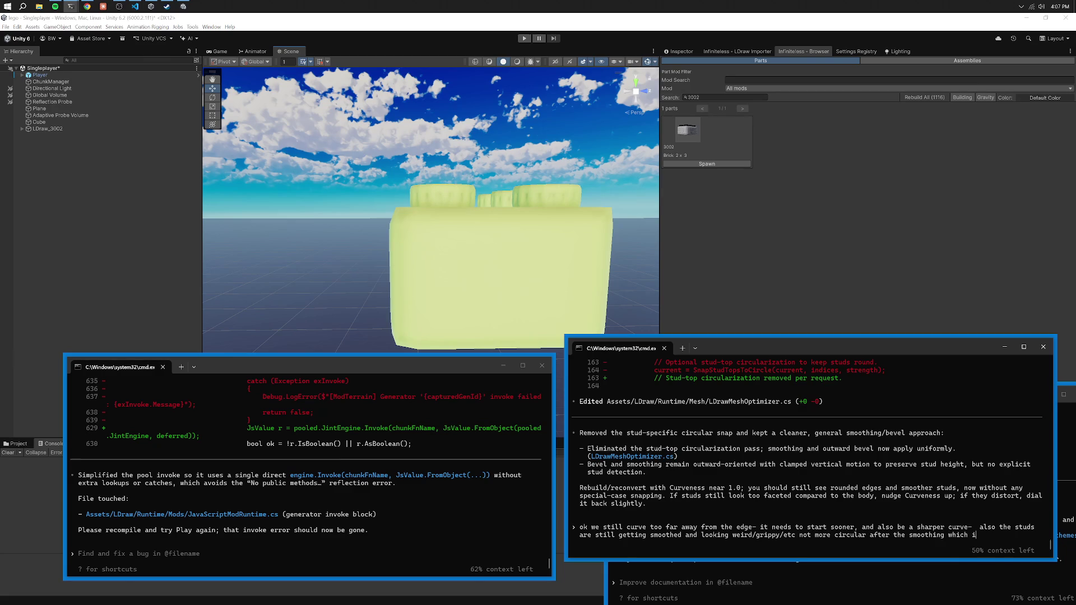
type("xpect")
key("Return")
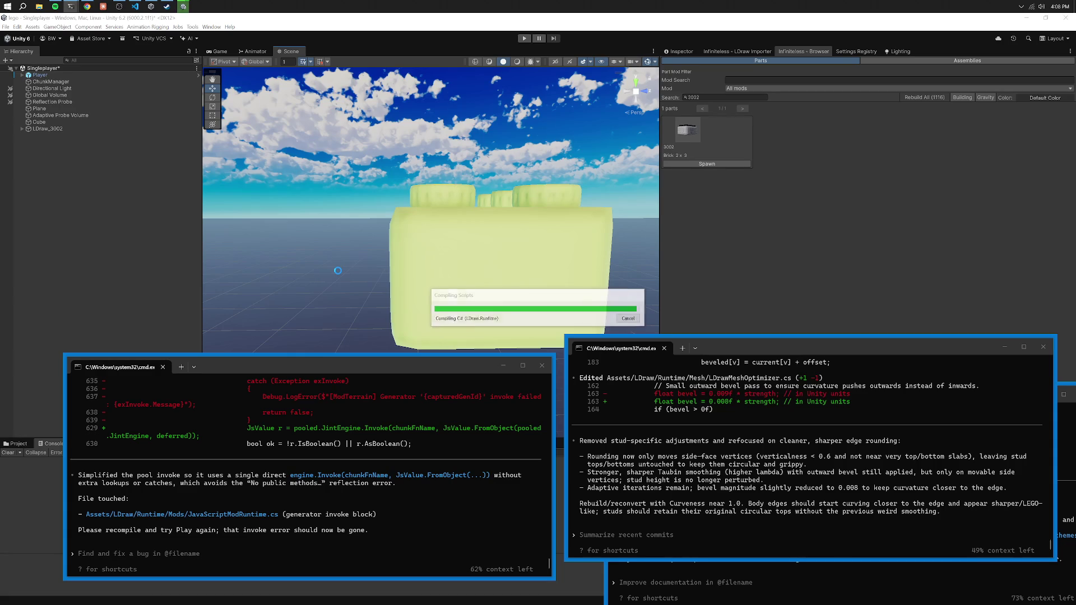
Clear the Console, delete and reconvert part 3002, and orbit around the rebuilt brick.
left_click_drag(347, 371, 354, 349)
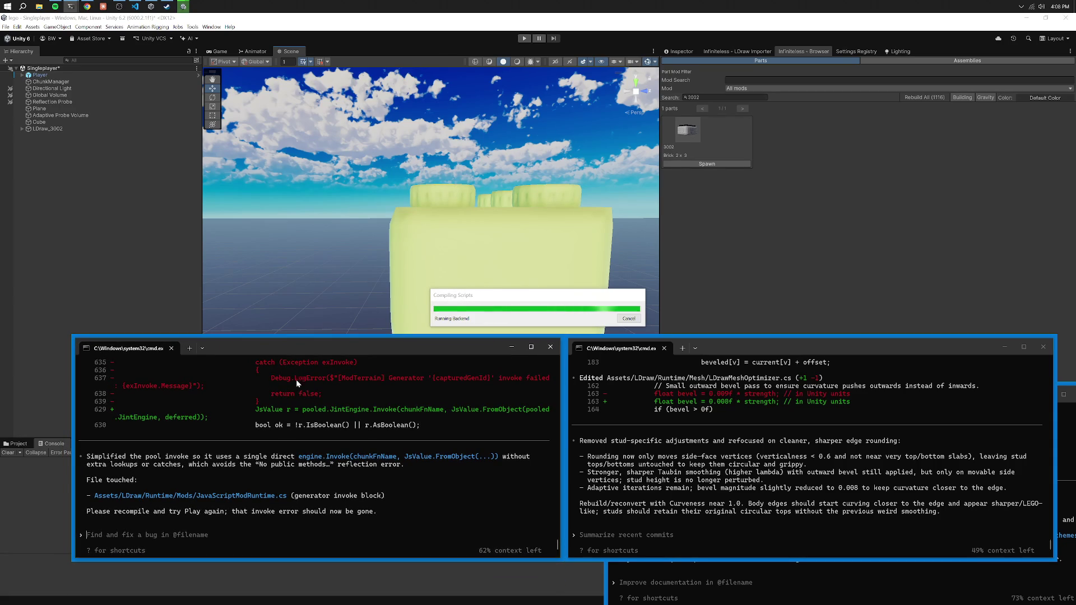
left_click(9, 453)
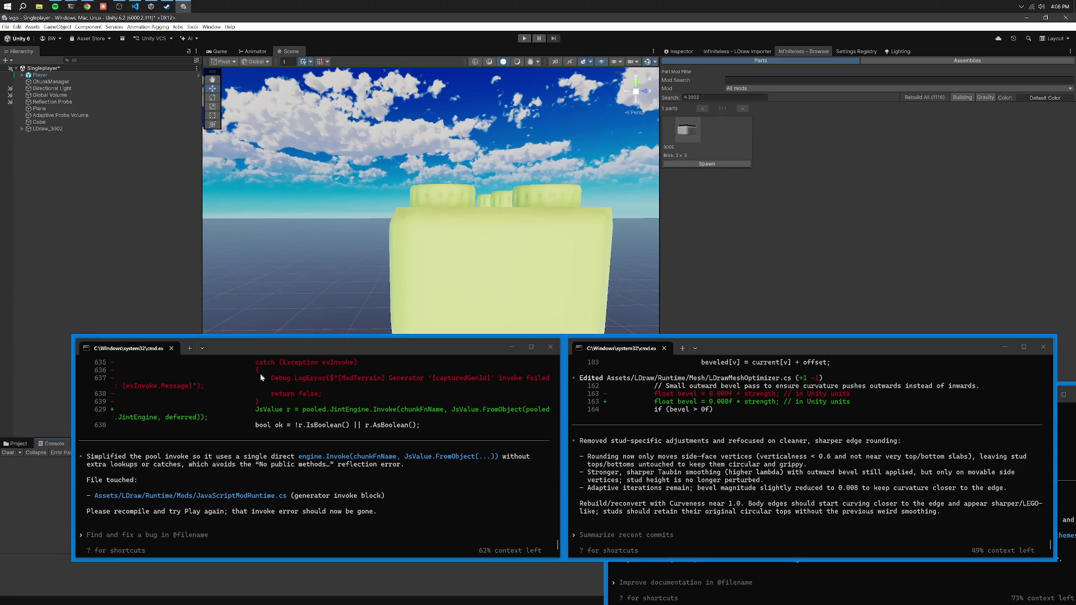
left_click(743, 53)
left_click(1061, 330)
left_click(1061, 330)
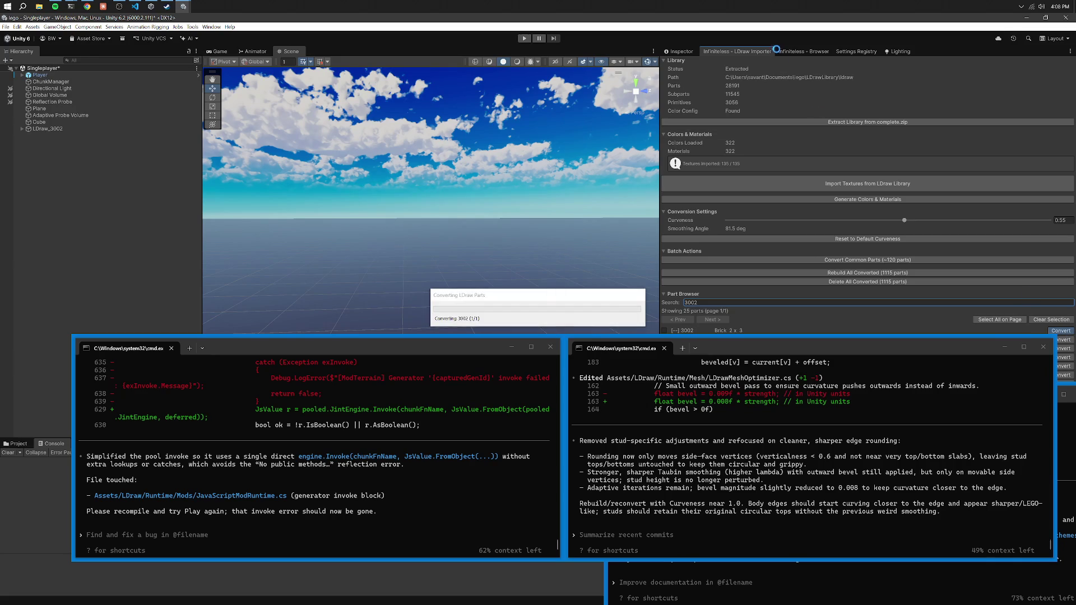
mouse_move(626, 116)
left_mouse_down()
mouse_move(638, 145)
mouse_move(622, 186)
mouse_move(582, 128)
left_mouse_up()
Report to Codex that the studs still look grippy and the corners stay unsmoothed.
left_click(735, 402)
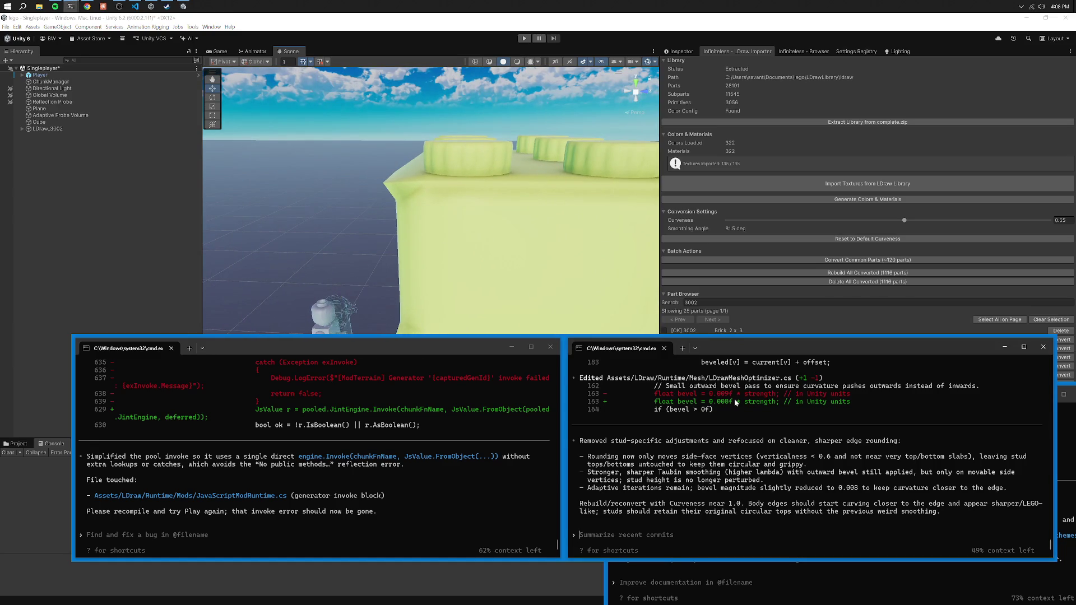
type("hmm ok-  t")
type("he studs")
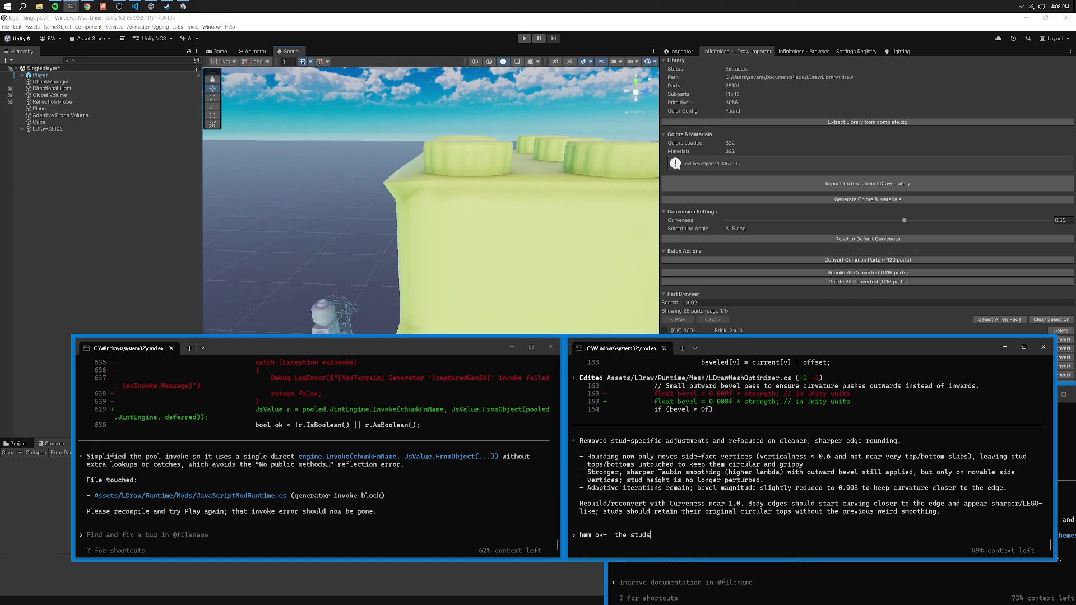
type(" are still \"grippy\"")
type(" appearing due to t")
type("heir smoothing- the edges look smoothedd")
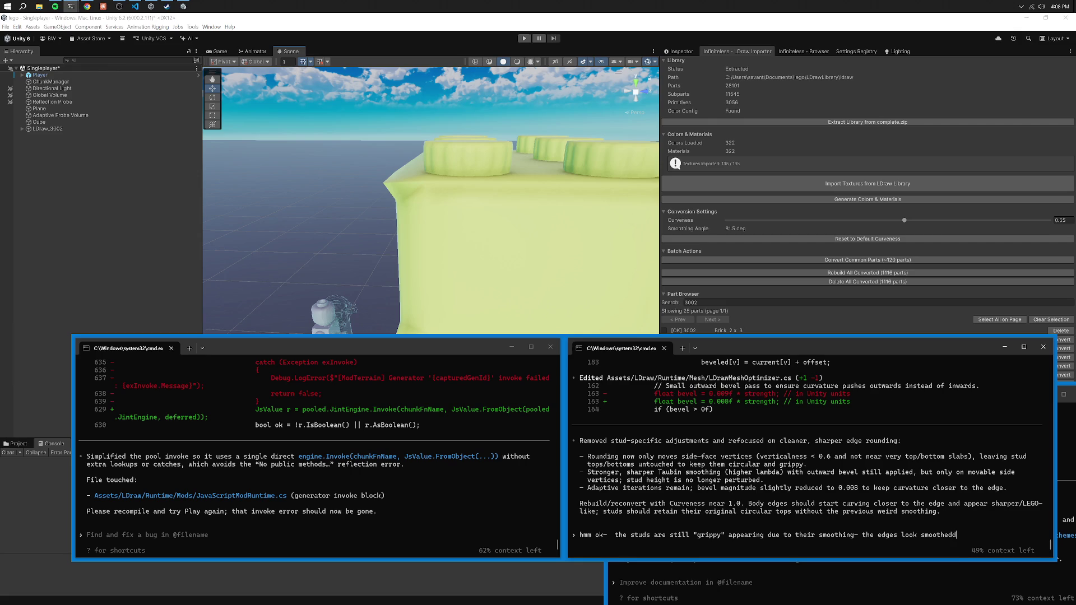
key("BackSpace")
type("abou")
type(" now the ")
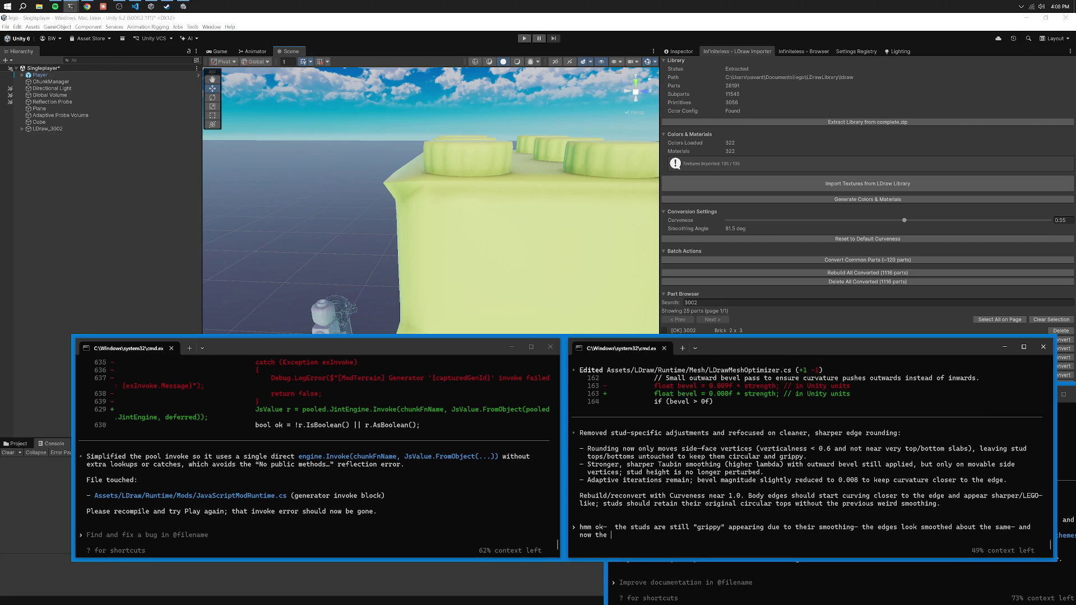
type("rners are not smoothed at all mak")
type("ing them stick out- onl")
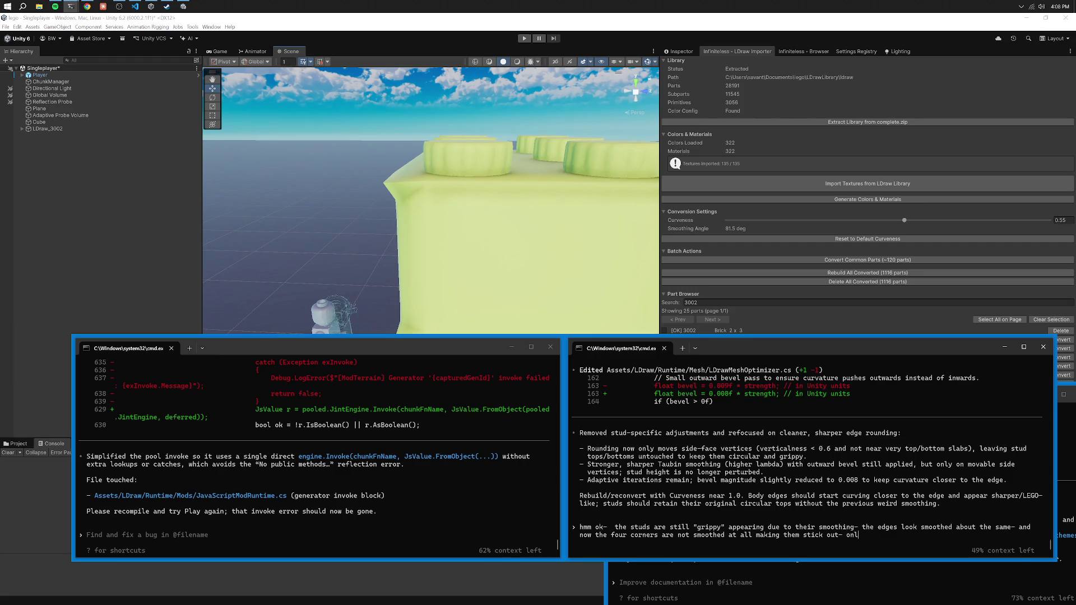
type("brick sides got smoothed-")
key("Return")
Orbit around the current brick to inspect its corners from above.
mouse_move(538, 202)
left_mouse_down()
mouse_move(568, 170)
mouse_move(489, 147)
mouse_move(484, 162)
mouse_move(280, 170)
mouse_move(336, 283)
mouse_move(519, 346)
mouse_move(480, 334)
mouse_move(348, 222)
left_mouse_up()
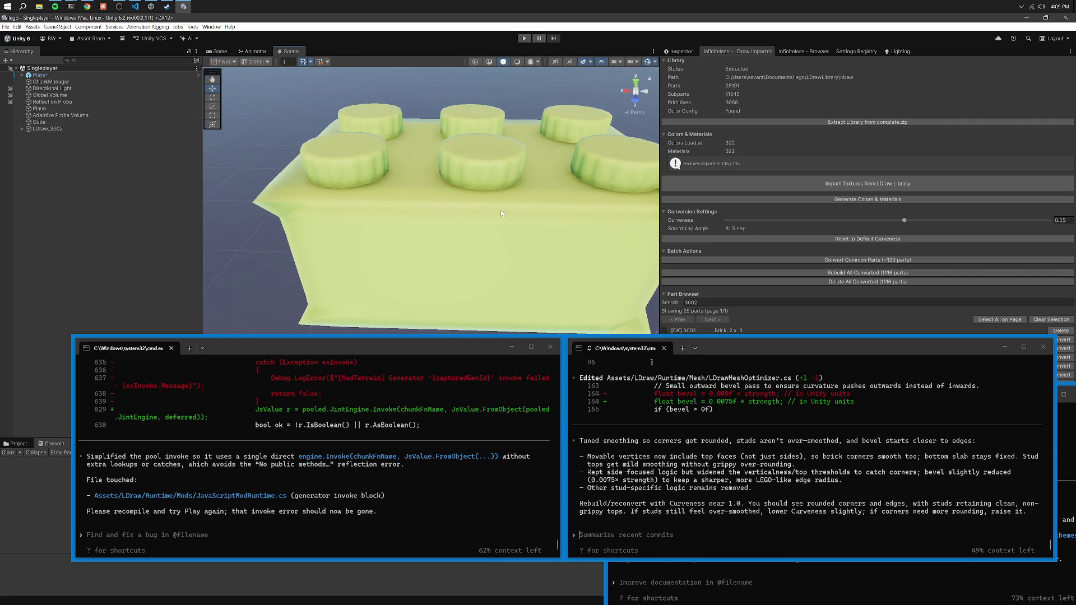
left_click_drag(502, 213, 554, 234)
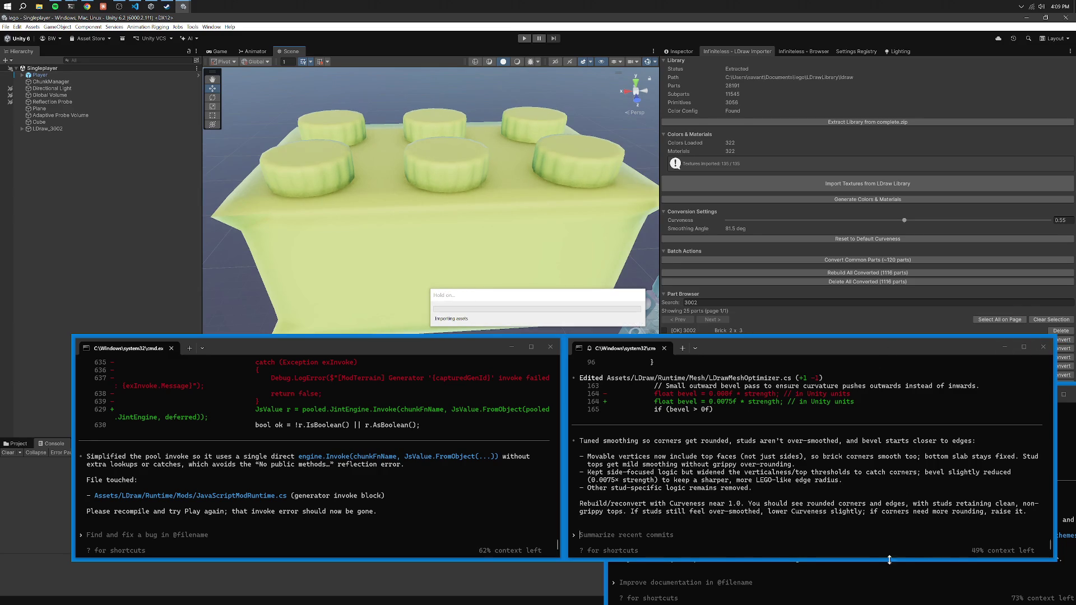
left_click(906, 576)
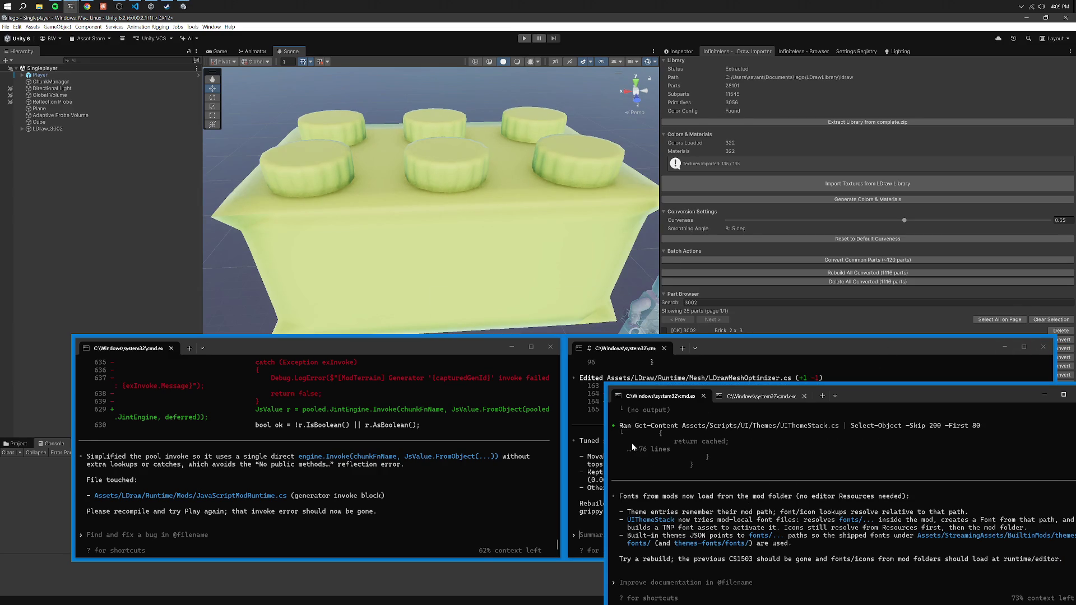
Clear the Console, delete and reconvert 3002, and fly the camera in to check the studs.
left_click(16, 452)
left_click(1060, 330)
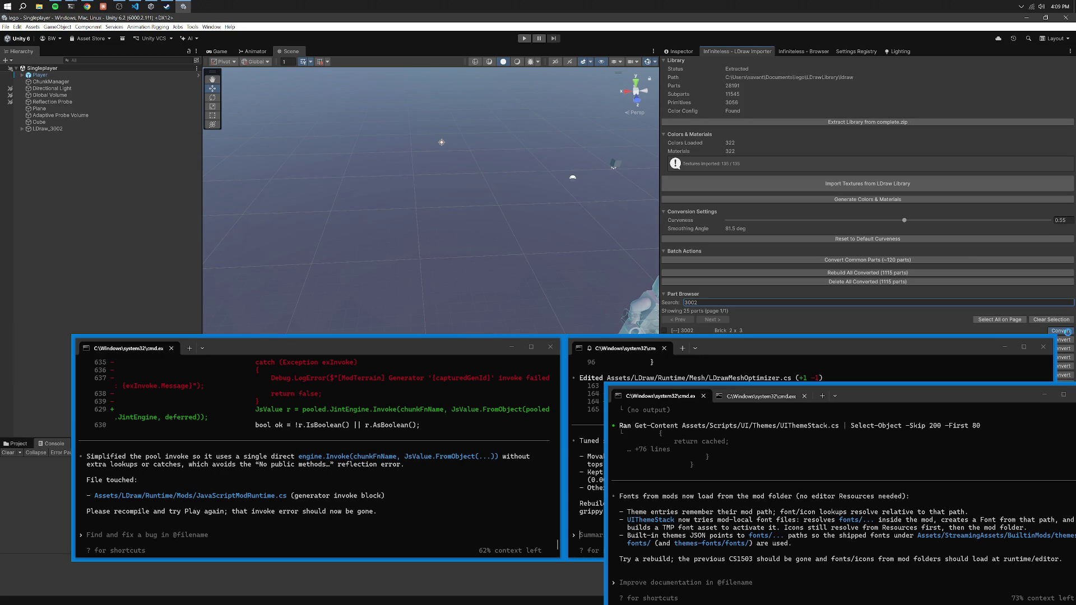
left_click(1064, 331)
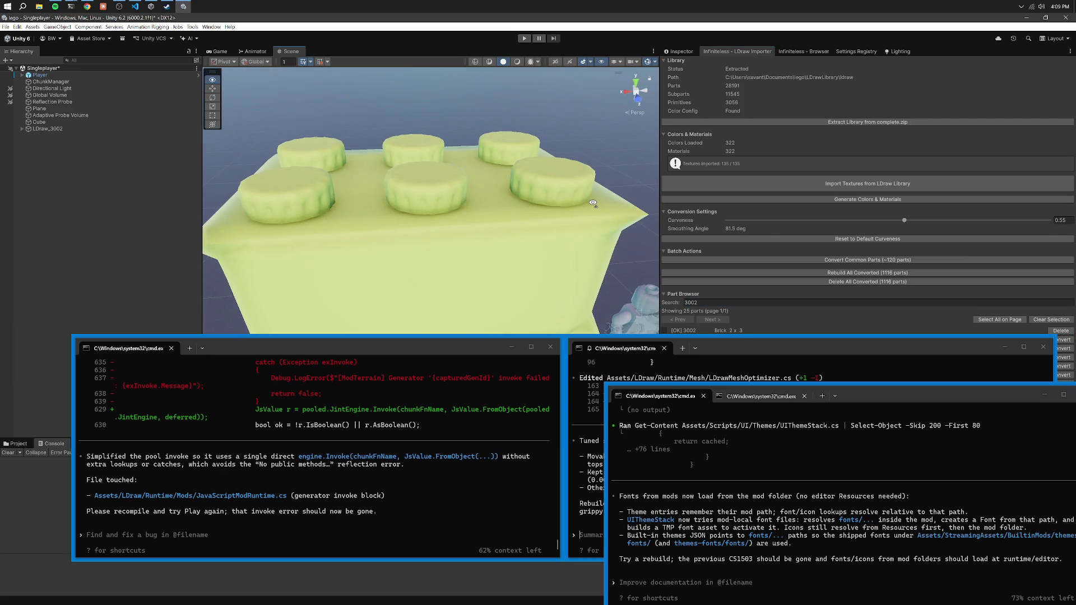
key("w")
key("s")
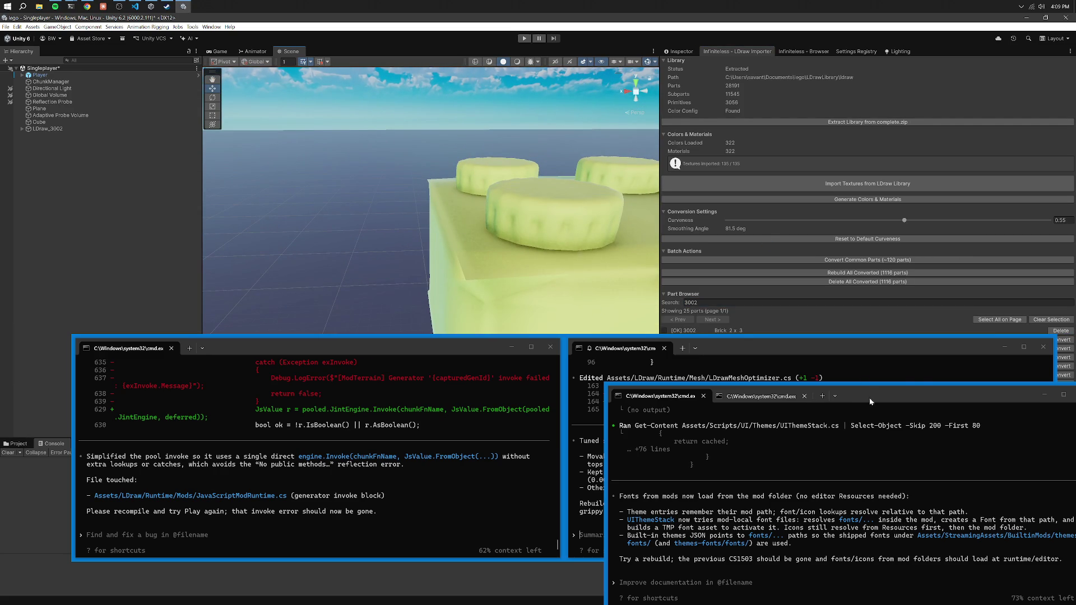
left_click(729, 373)
Compact the Codex conversation with /compact and request an overhaul of the edge curve/smoothing algorithm.
type("/com")
key("Return")
type("can we overhaul our c")
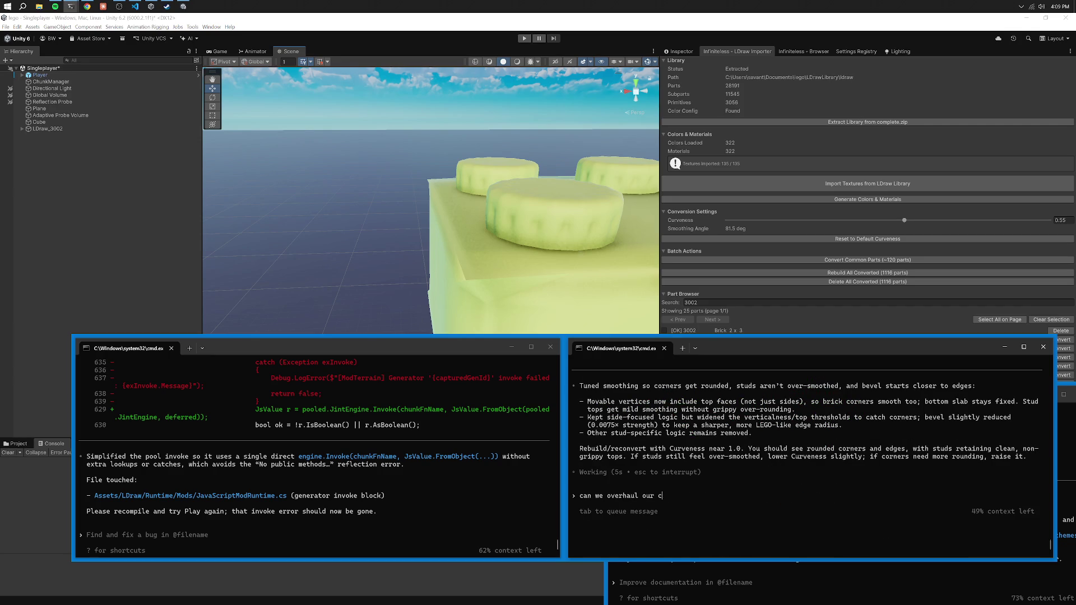
key("BackSpace")
type("edge curve/smoothing algorithm-  currently it totally sucks- it dosent touch some edges, and ")
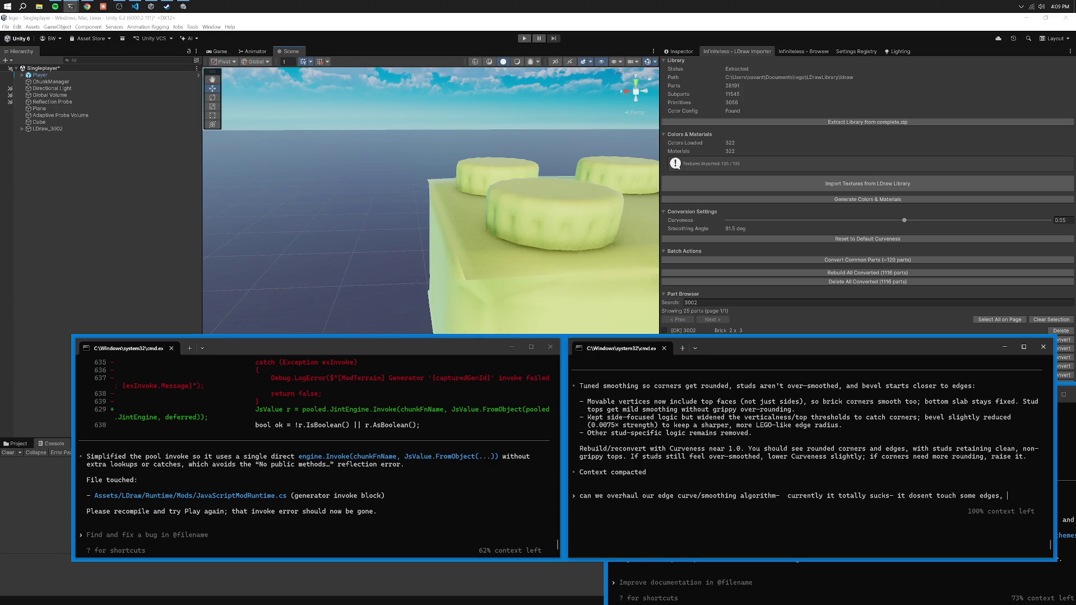
type("it ma")
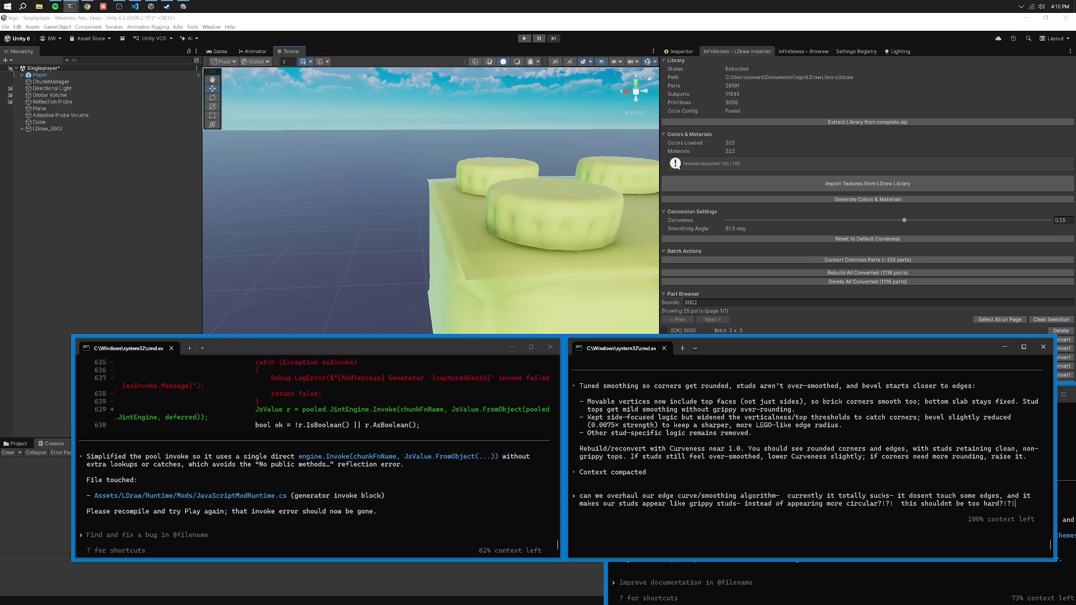
key("Return")
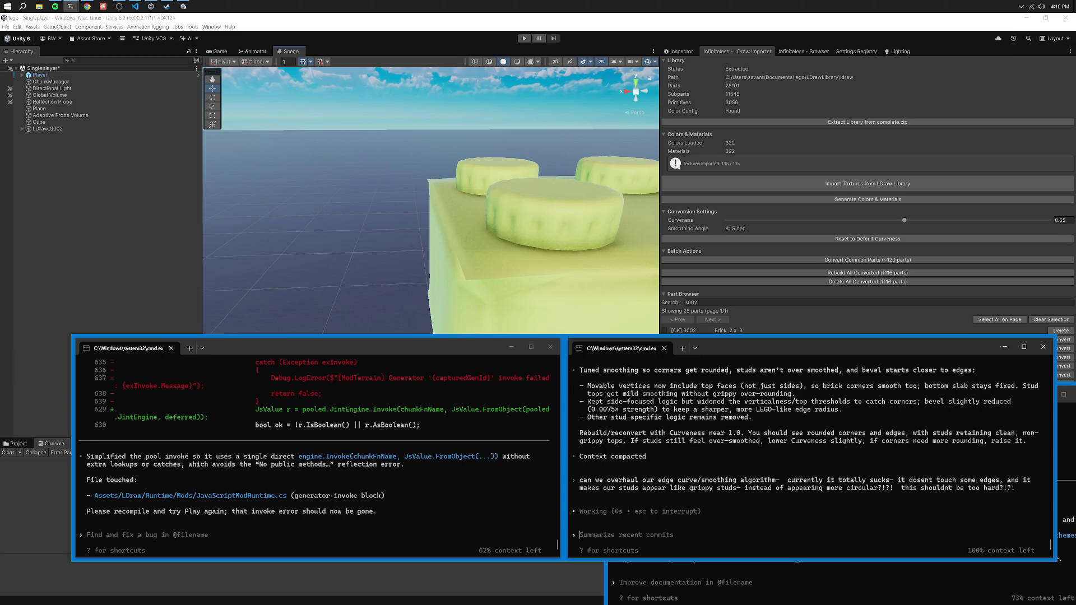
left_click_drag(279, 358, 348, 372)
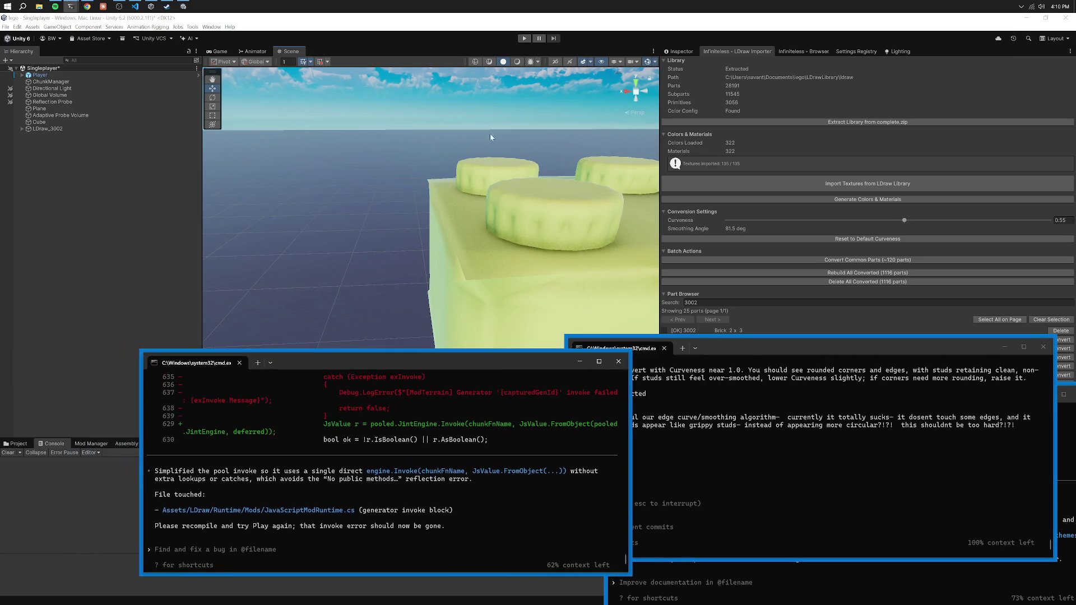
Enter Play mode and submit the ModTerrain terrain-generator error to the left Codex agent.
left_click(524, 38)
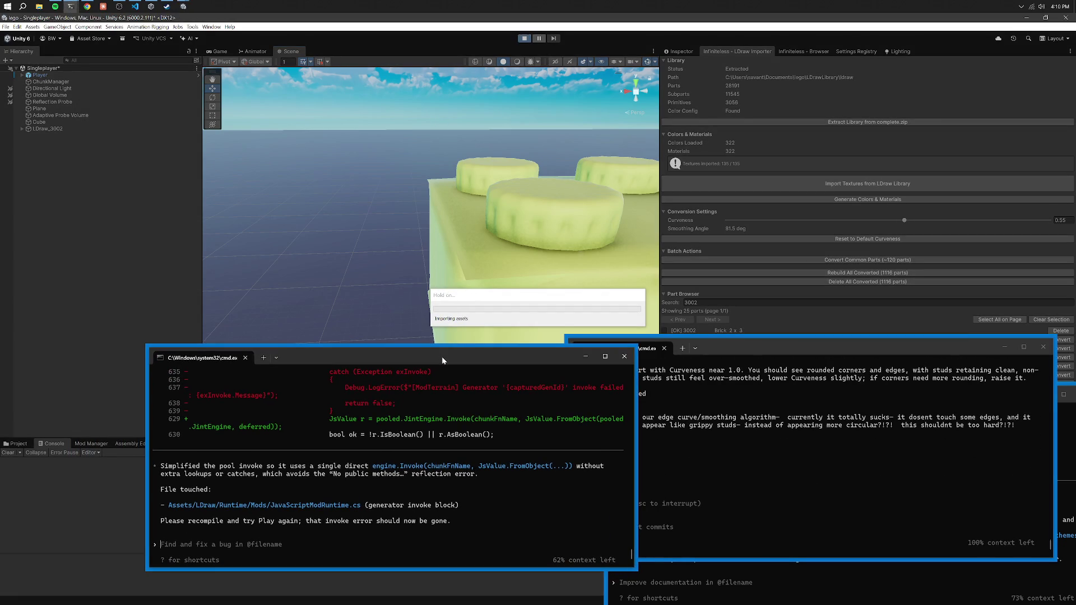
left_click_drag(402, 351, 534, 358)
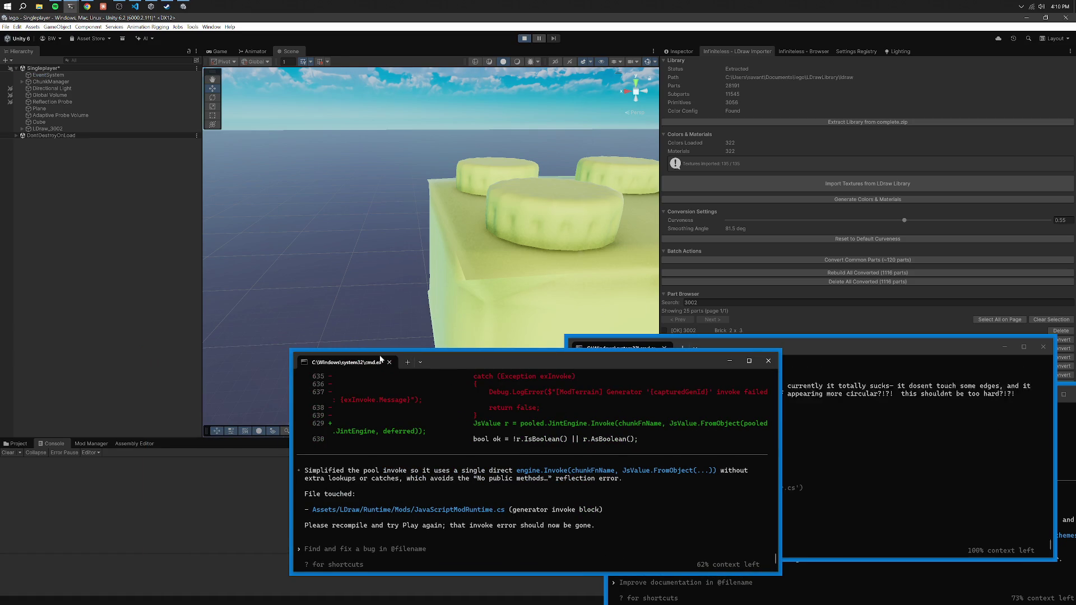
left_click(206, 516)
left_click(208, 566)
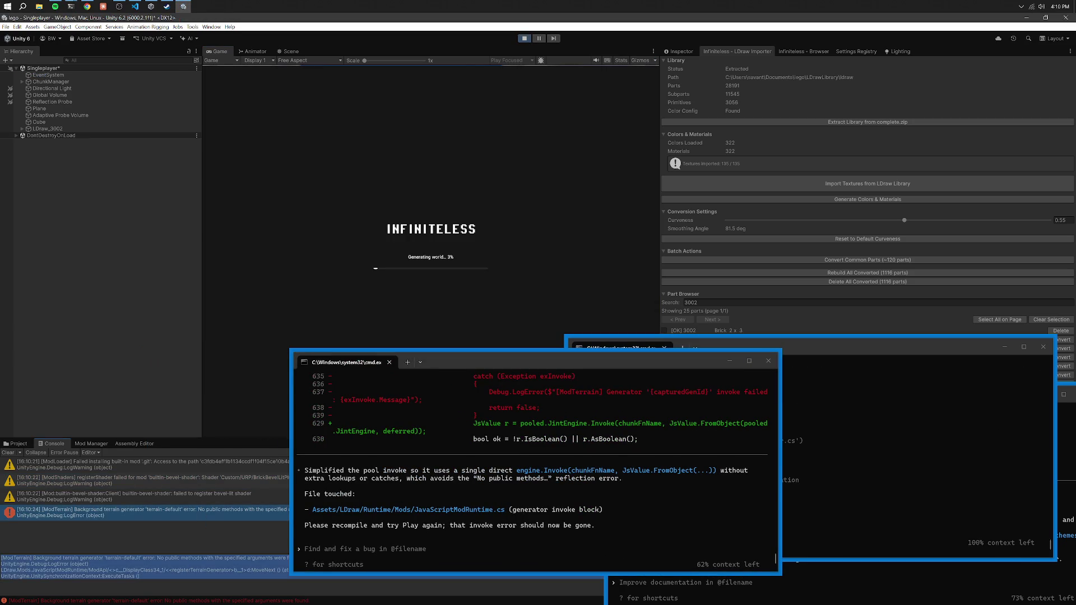
left_click(294, 500)
type("[ModTerrain] Background terrain generator 'terrain-default' error: No public methods with the specified arguments were found. UnityEngine.Debug:LogError (object) LDraw.Mods.JavaScriptModRuntime/ModApi/<>c__DisplayClass34_1/<<registerTerrainGenerator>b__1>d:MoveNext () (at Assets/LDraw/Runtime/Mods/JavaScriptModRuntime.cs:687) UnityEngine.UnitySynchronizationContext:ExecuteTasks ()")
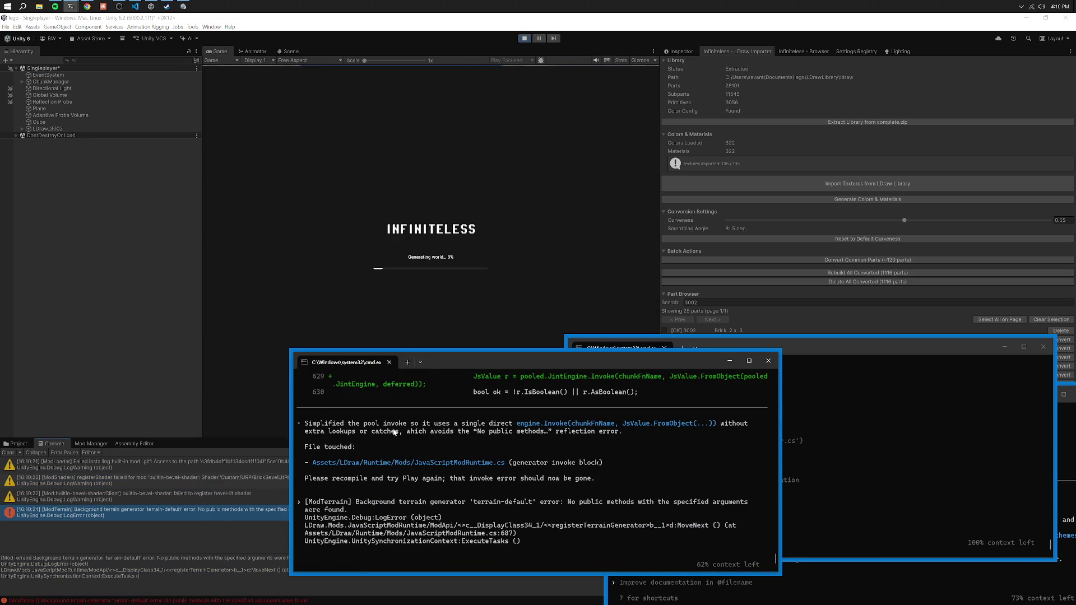
key("Return")
Submit the bevel-shader registerShader warning to the right Codex agent, then view the Scene.
left_click(922, 586)
left_click(200, 492)
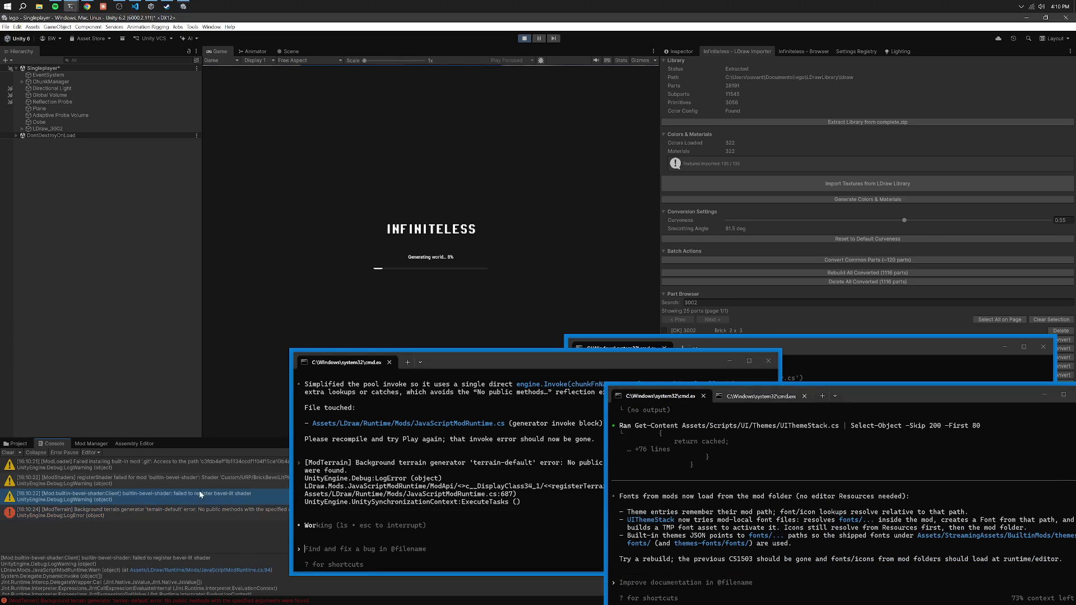
key("ctrl+v")
left_click(231, 477)
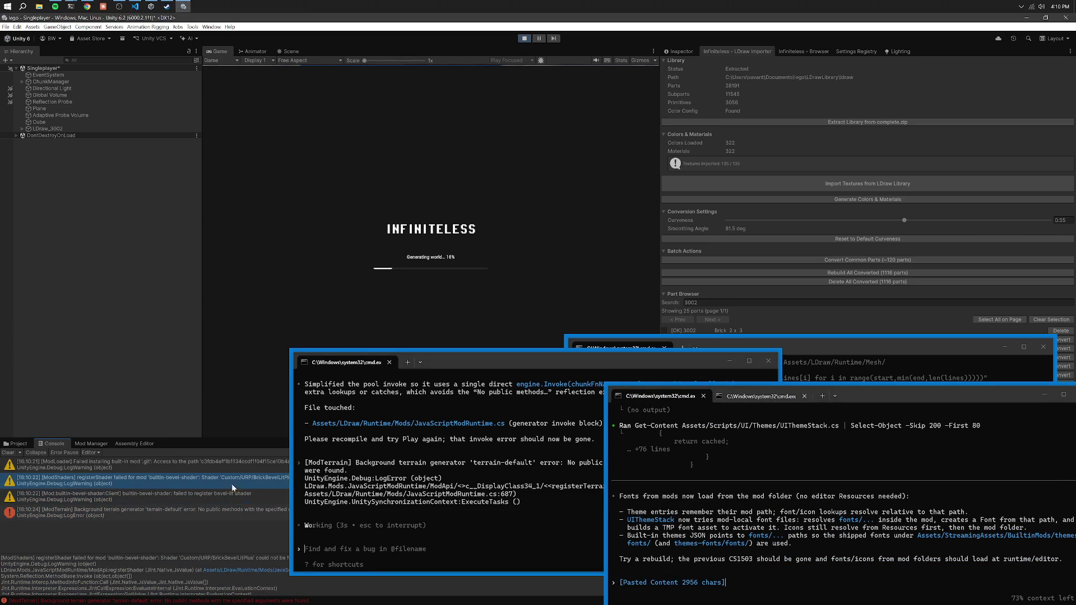
left_click(709, 450)
key("Return")
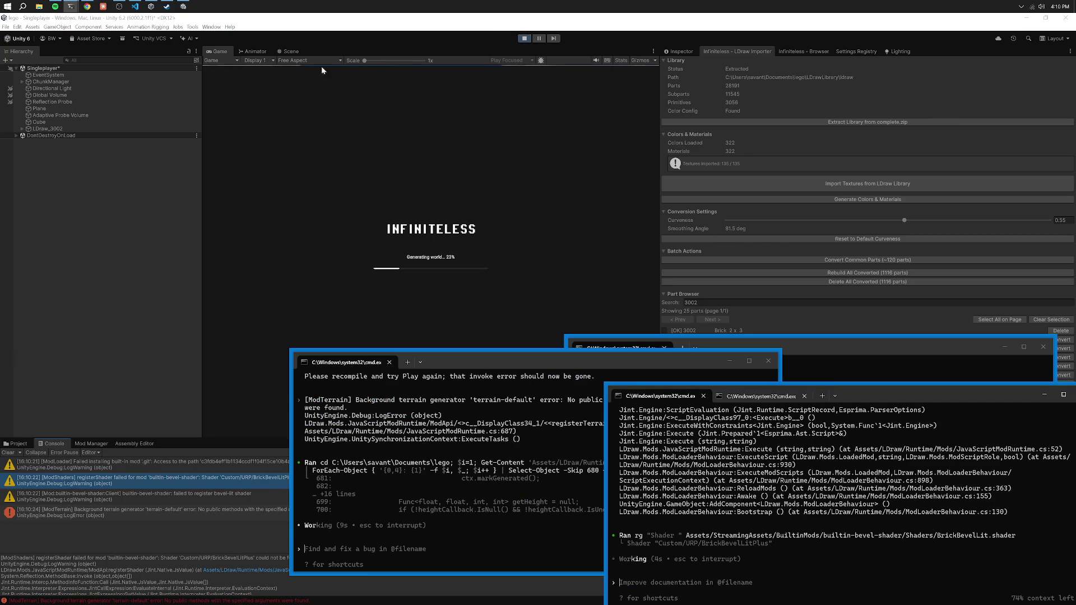
left_click(283, 54)
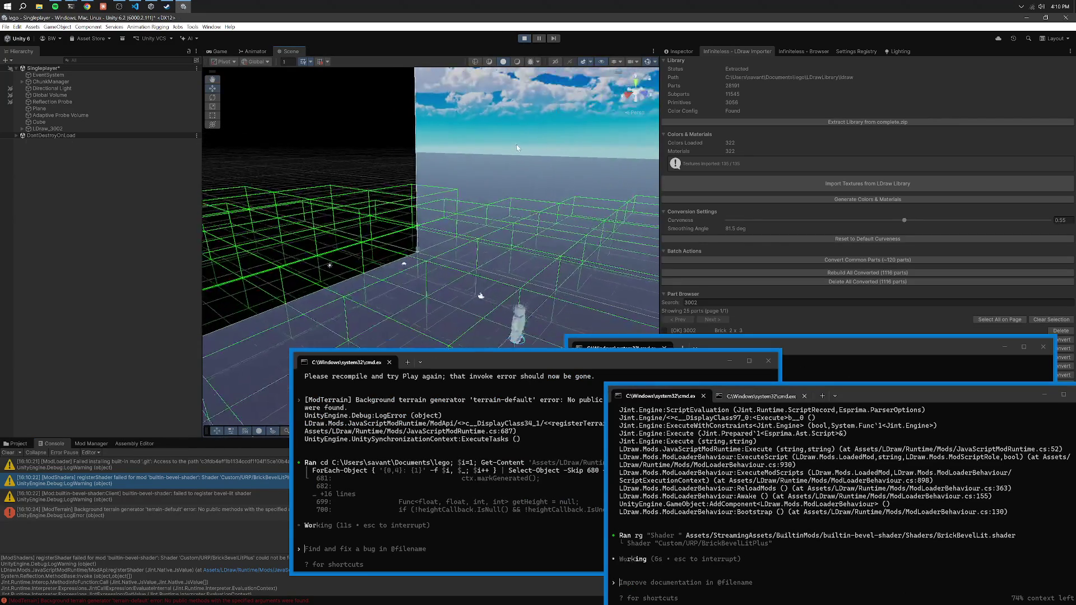
Stop Play mode and clear the terrain-generator errors from the Console.
left_click_drag(520, 146, 428, 180)
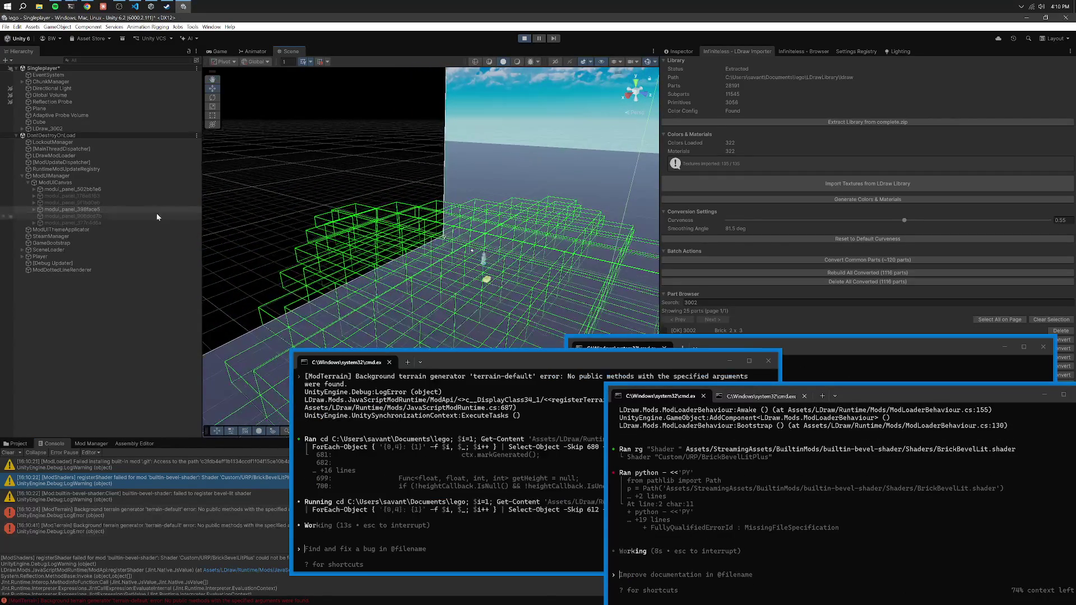
left_click(525, 39)
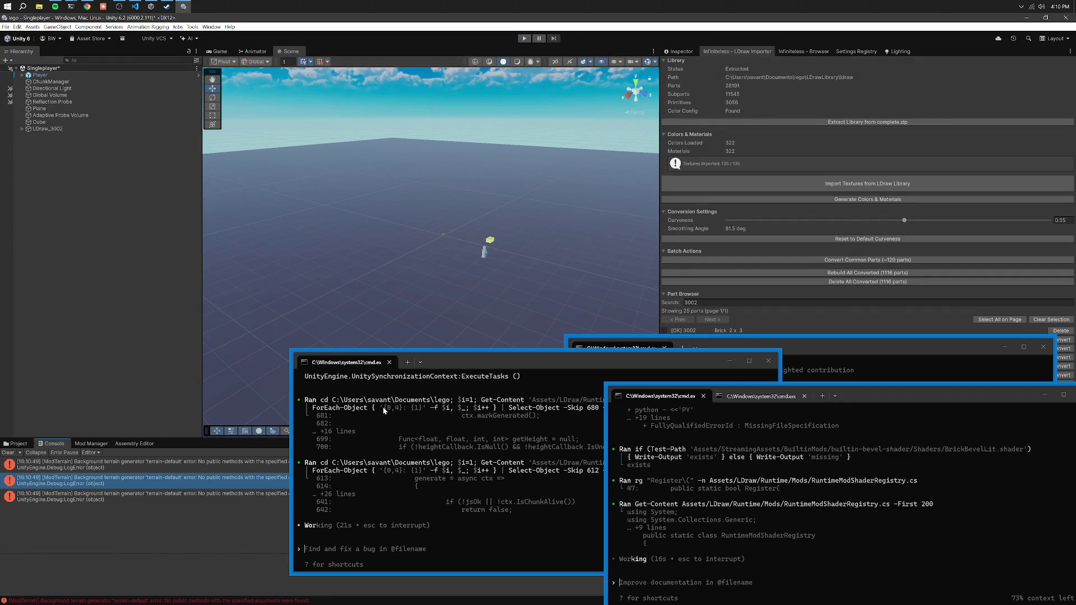
left_click(7, 453)
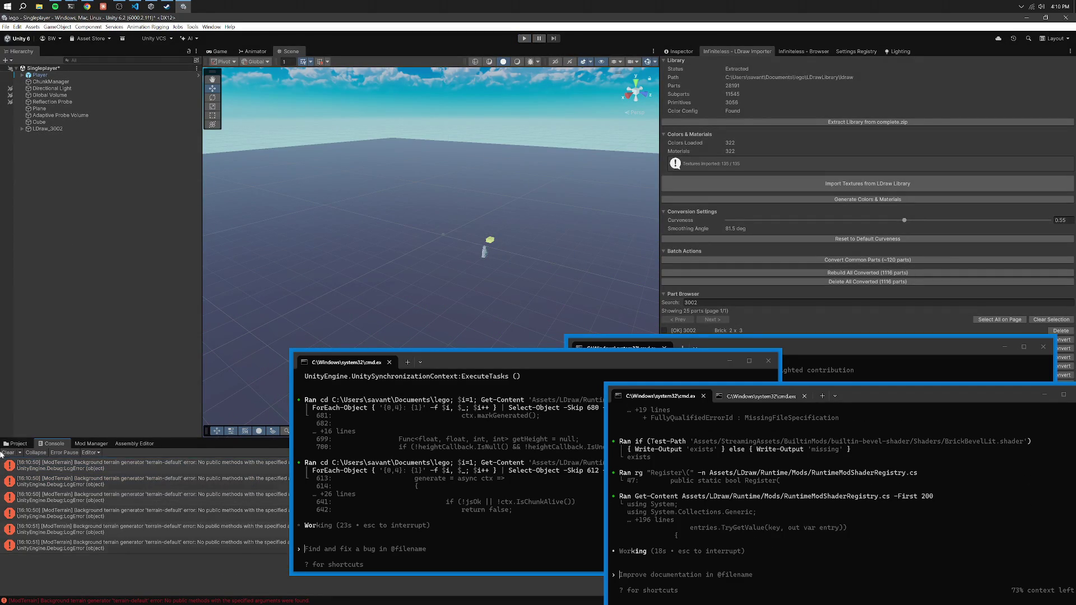
Rearrange the terminal windows to uncover the Console and clear it again.
left_click_drag(488, 361, 255, 388)
mouse_move(735, 342)
left_mouse_down()
mouse_move(611, 221)
mouse_move(442, 100)
left_mouse_up()
left_click_drag(690, 398, 634, 377)
mouse_move(454, 386)
left_mouse_down()
mouse_move(436, 384)
mouse_move(445, 372)
left_mouse_up()
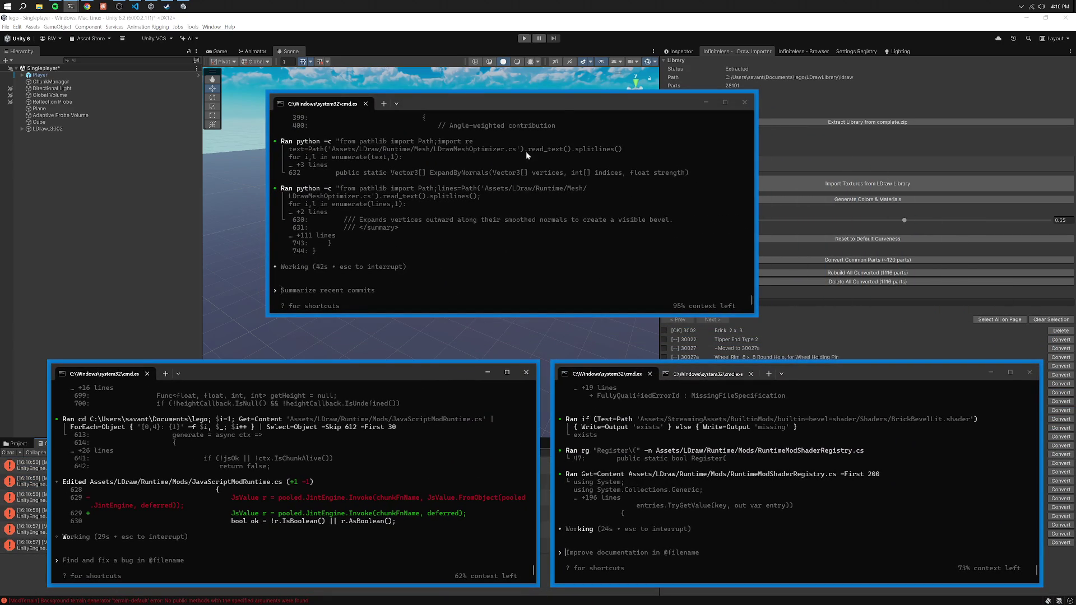
left_click_drag(562, 114, 592, 144)
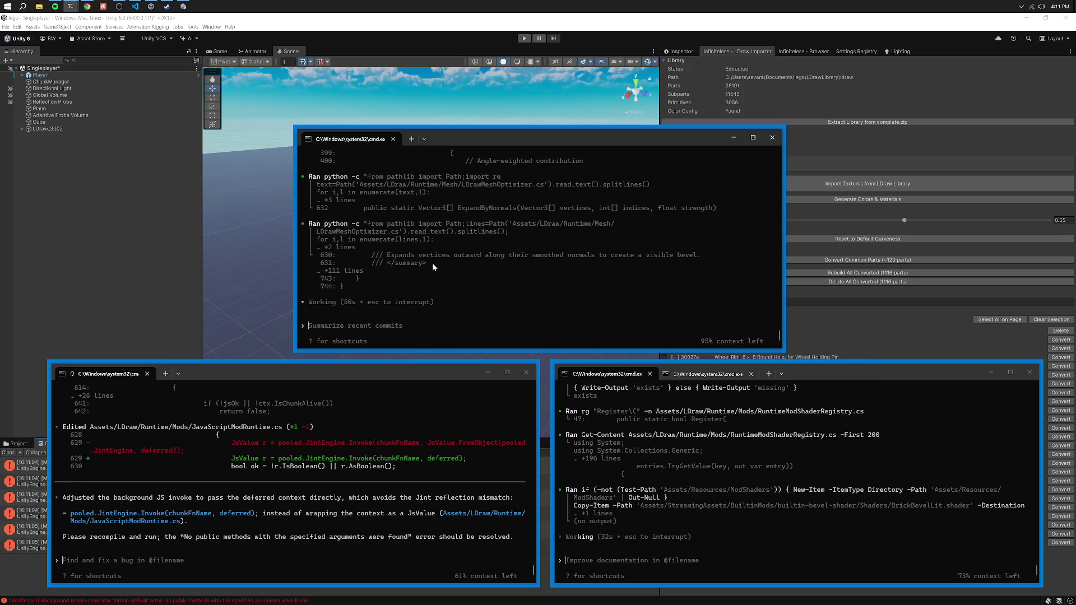
mouse_move(465, 136)
left_mouse_down()
mouse_move(741, 351)
mouse_move(280, 355)
mouse_move(283, 365)
mouse_move(229, 375)
mouse_move(769, 376)
left_mouse_up()
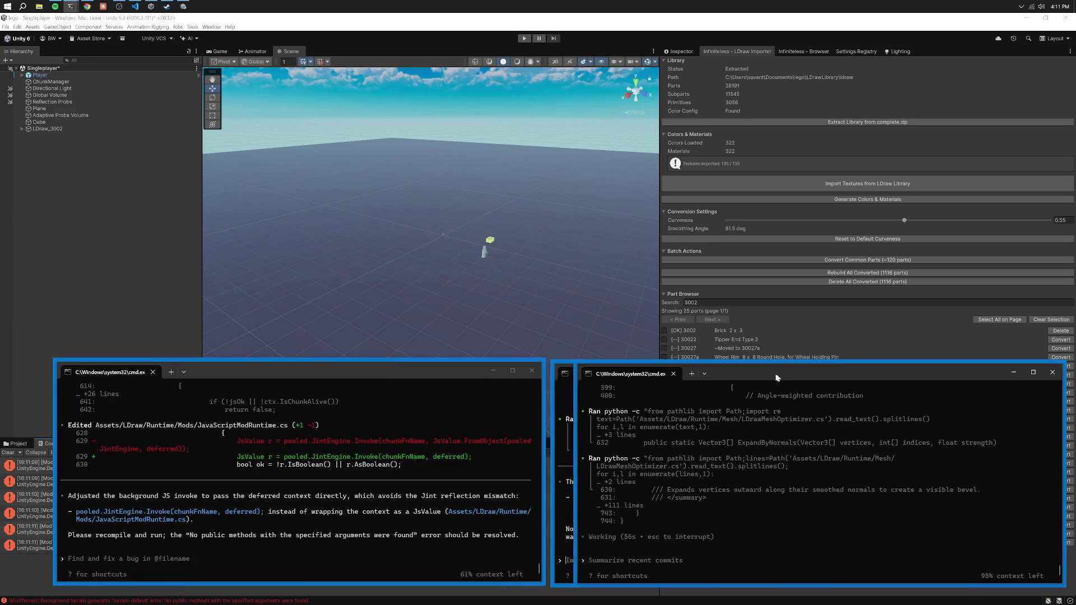
left_click_drag(312, 382, 660, 389)
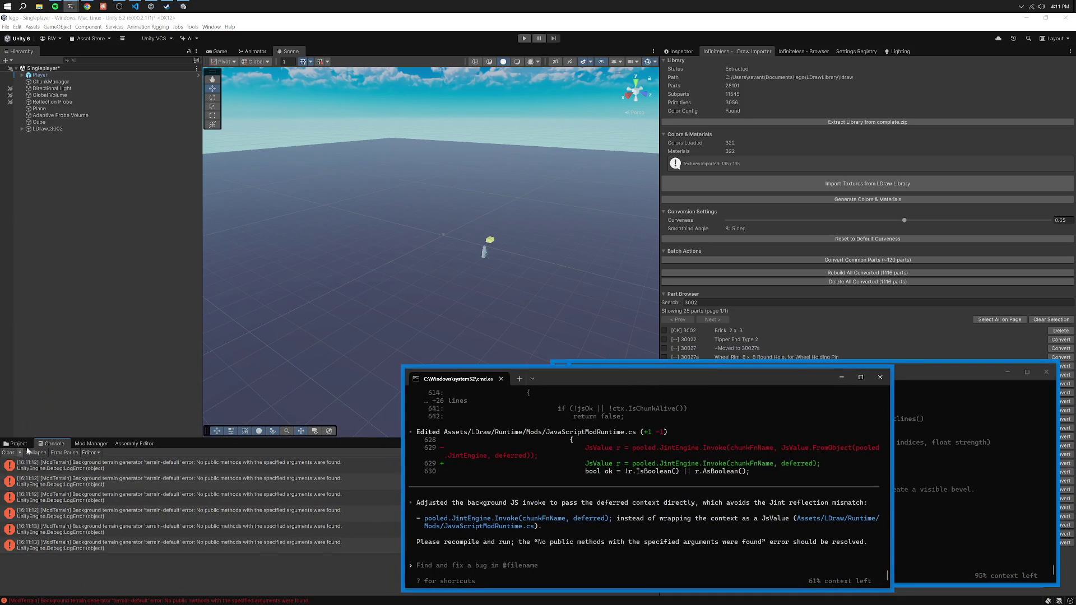
left_click(9, 452)
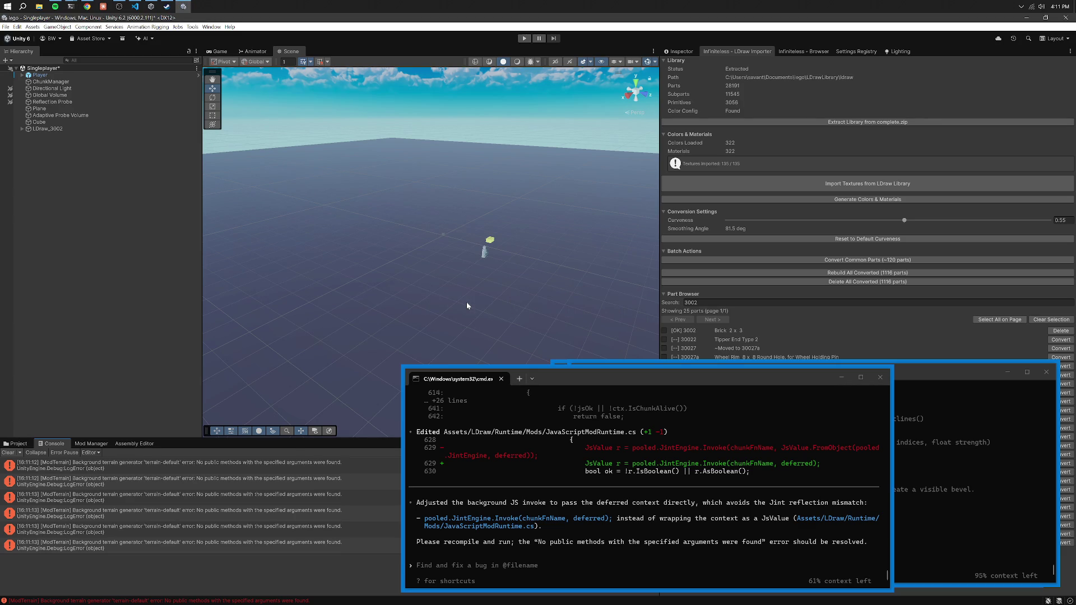
left_click(7, 452)
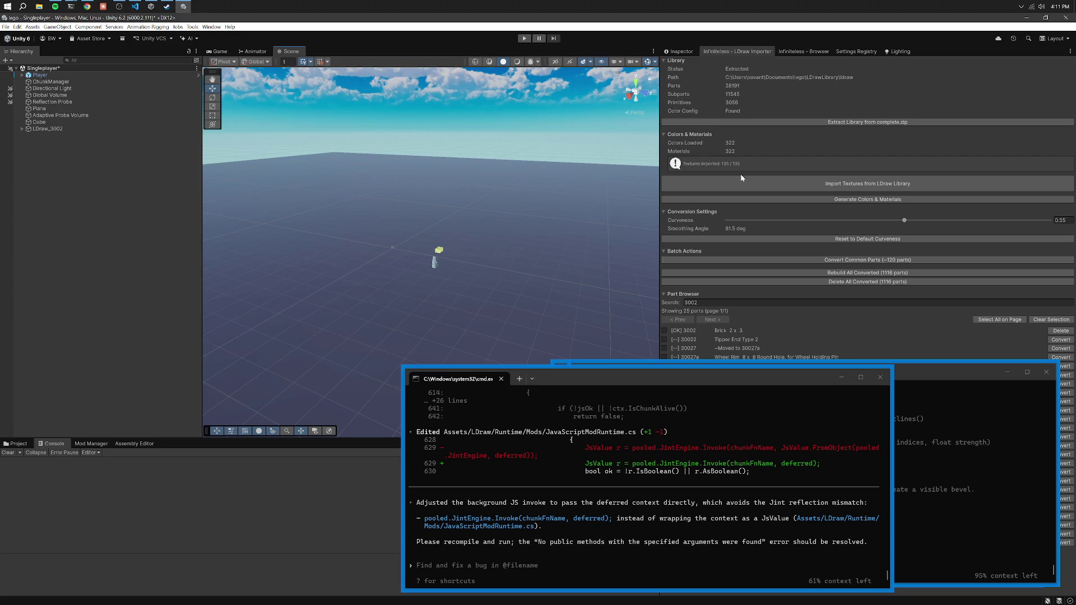
Delete and reconvert part 3002, orbiting to inspect the fresh brick.
left_click(1059, 332)
left_click(1059, 333)
mouse_move(494, 196)
left_mouse_down()
mouse_move(471, 190)
mouse_move(526, 185)
mouse_move(564, 166)
mouse_move(546, 158)
left_mouse_up()
Rearrange the terminals, briefly select the brick, and enter Play mode.
left_click_drag(737, 376, 390, 283)
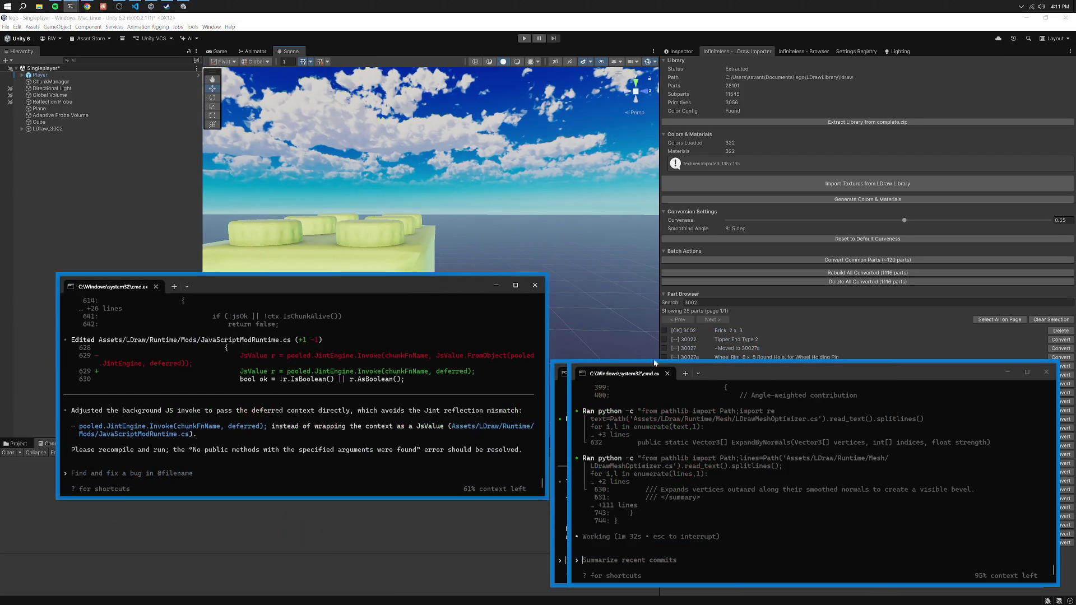
mouse_move(765, 377)
left_mouse_down()
mouse_move(388, 312)
mouse_move(244, 266)
mouse_move(274, 285)
mouse_move(756, 374)
mouse_move(711, 376)
left_mouse_up()
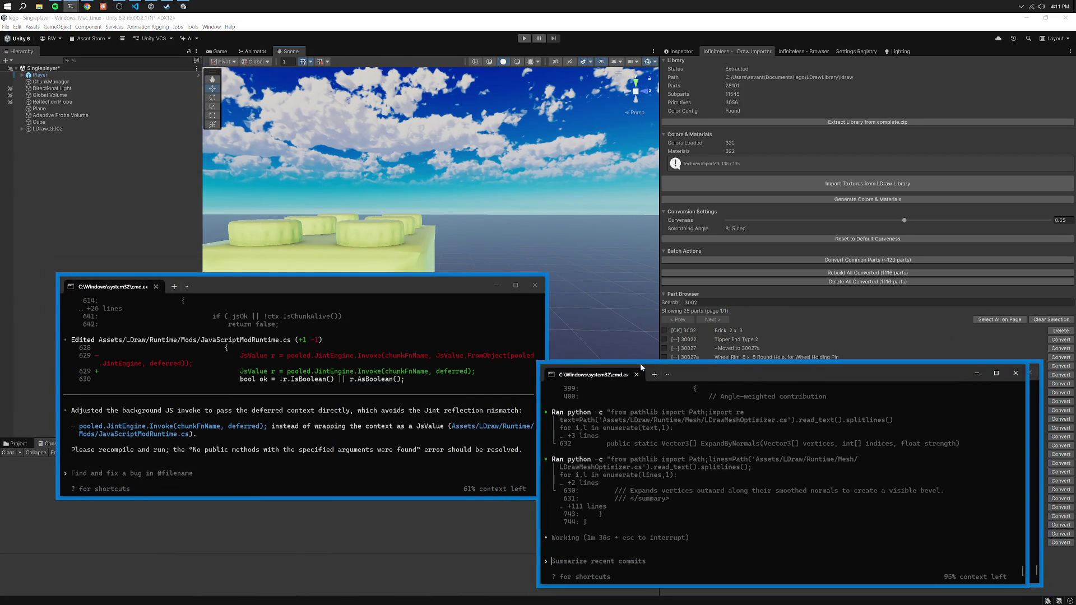
left_click_drag(300, 294, 661, 380)
left_click(346, 274)
left_click(506, 96)
left_click(524, 38)
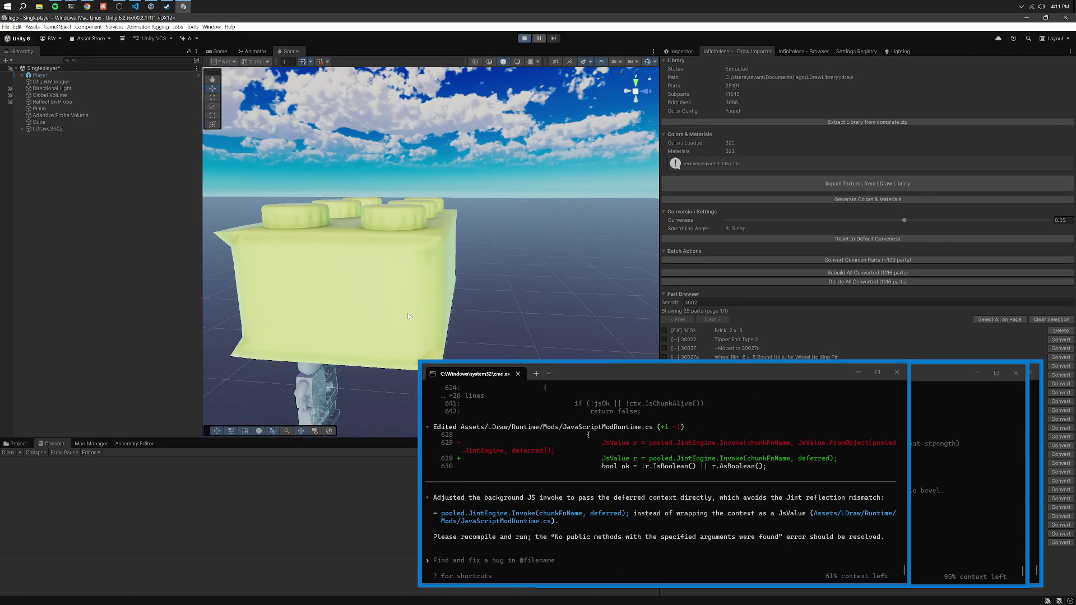
Paste the new ModTerrain error into the Codex prompt and submit it.
left_click(247, 480)
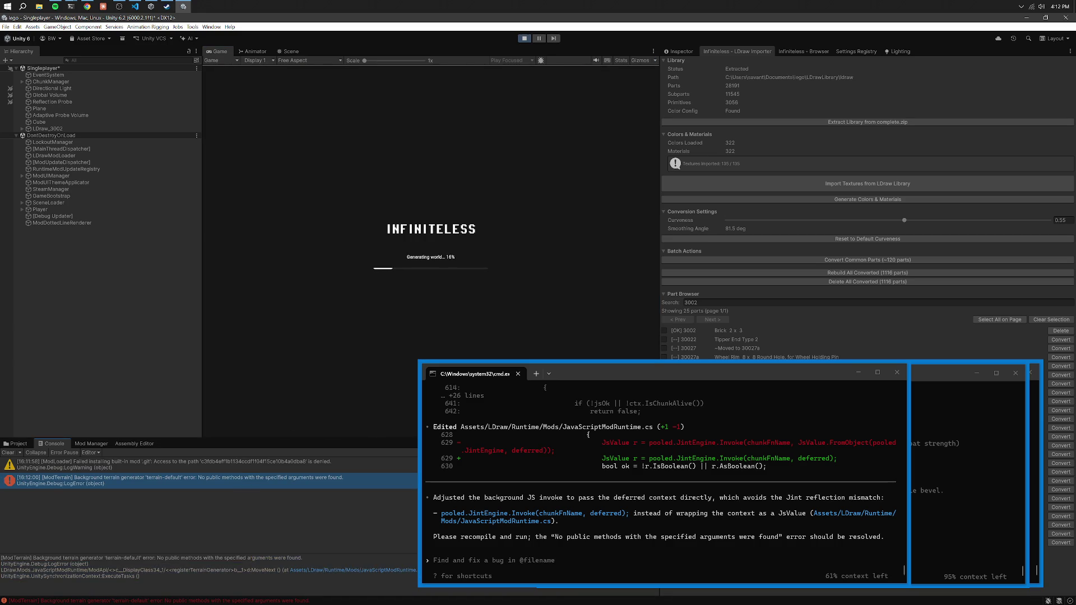
left_click(551, 477)
type("[ModTerrain] Background terrain generator 'terrain-default' error: No public methods with the specified arguments were found. UnityEngine.Debug:LogError (object) LDraw.Mods.JavaScriptModRuntime/ModApi/<>c__DisplayClass34_1/<<registerTerrainGenerator>b__1>d:MoveNext () (at Assets/LDraw/Runtime/Mods/JavaScriptModRuntime.cs:687) UnityEngine.UnitySynchronizationContext:ExecuteTasks ()")
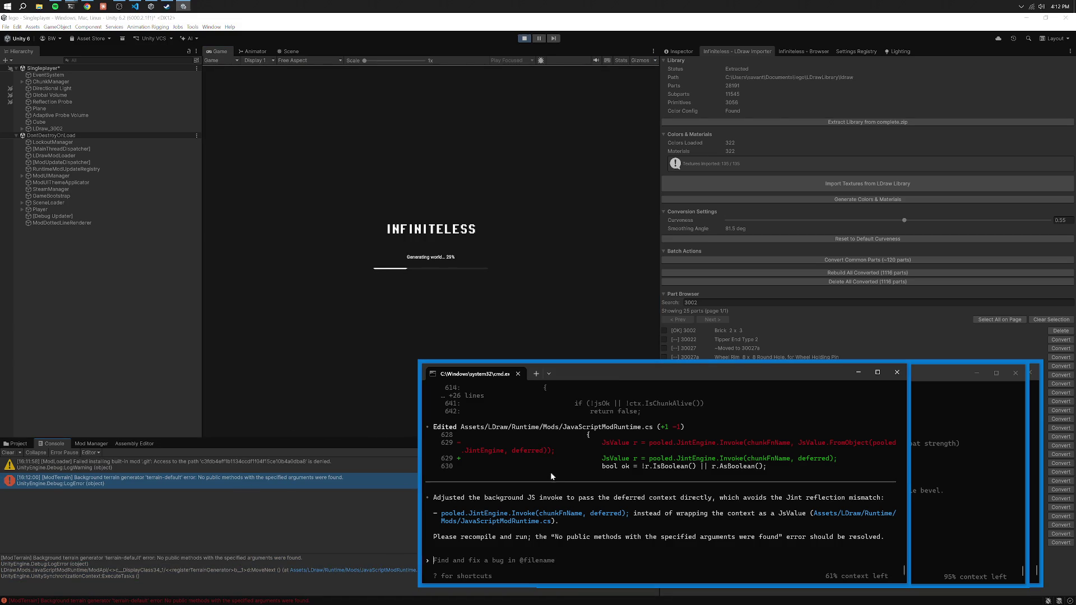
key("Return")
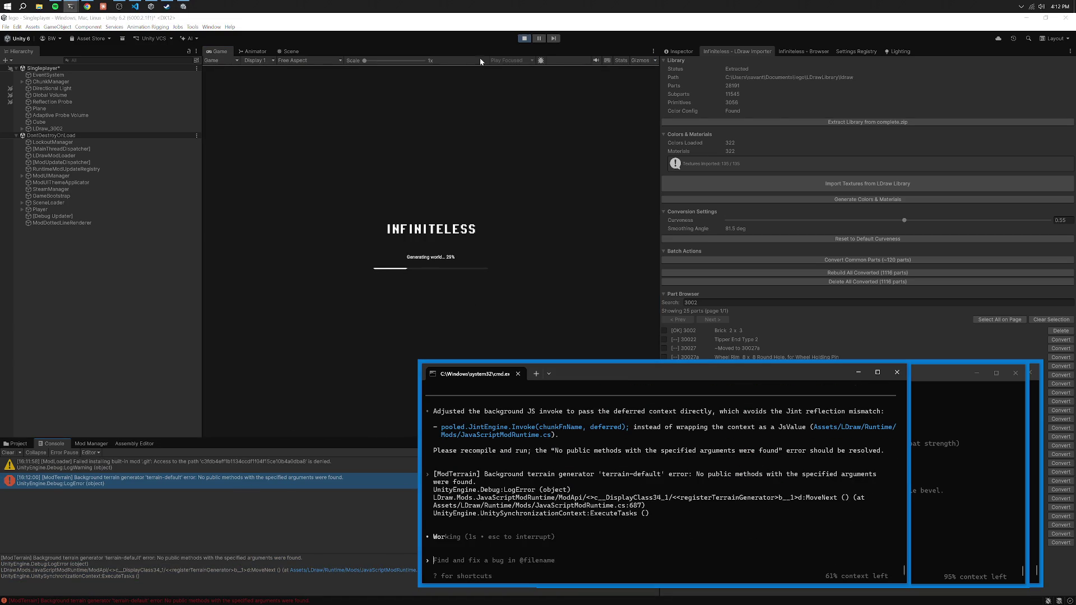
Stop Play mode and refocus Unity so the edited smoothing code recompiles.
left_click(524, 38)
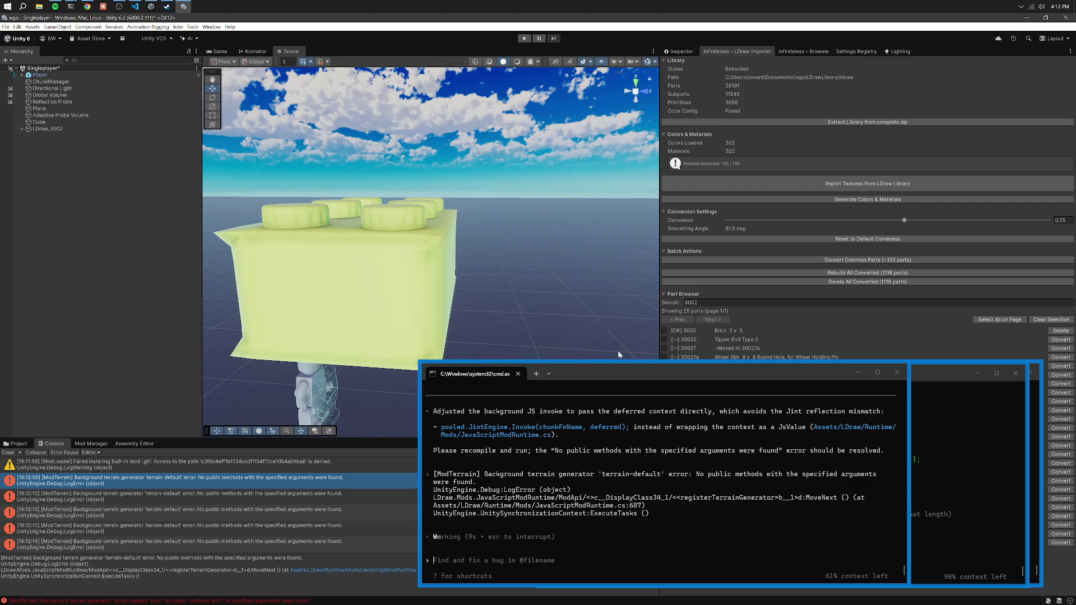
mouse_move(613, 376)
left_mouse_down()
mouse_move(274, 361)
mouse_move(236, 372)
left_mouse_up()
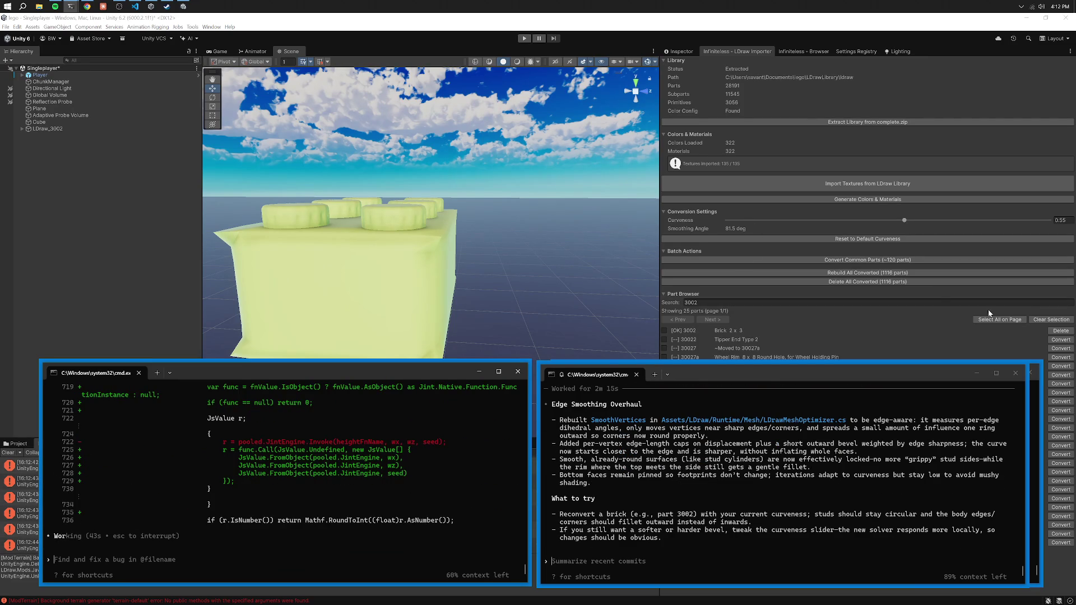
left_click(1008, 303)
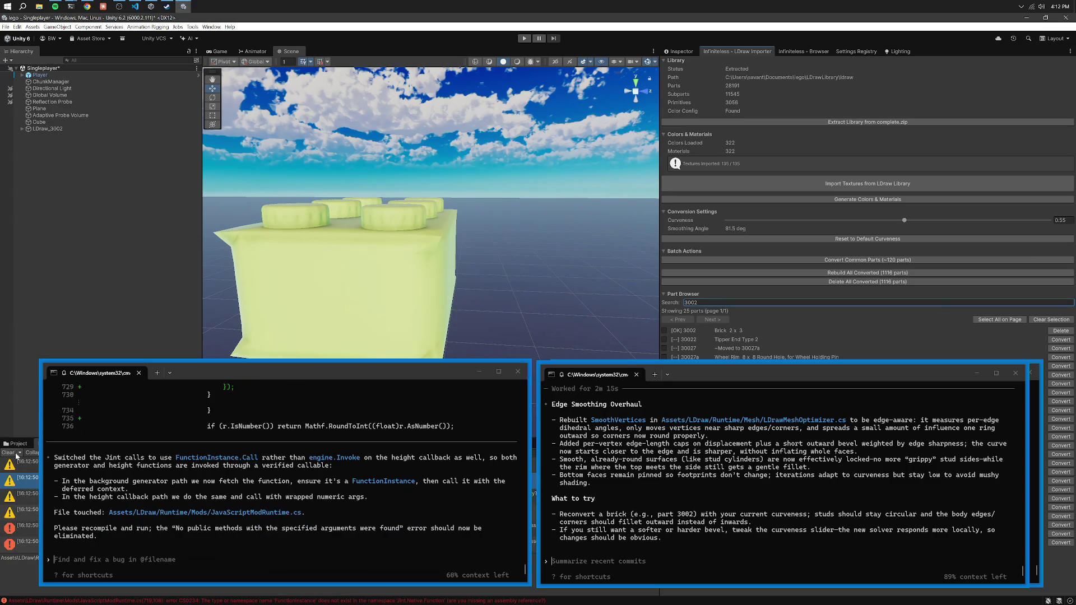
Copy the first two compile errors from the Console and send them to the Codex agent.
left_click_drag(329, 372, 322, 297)
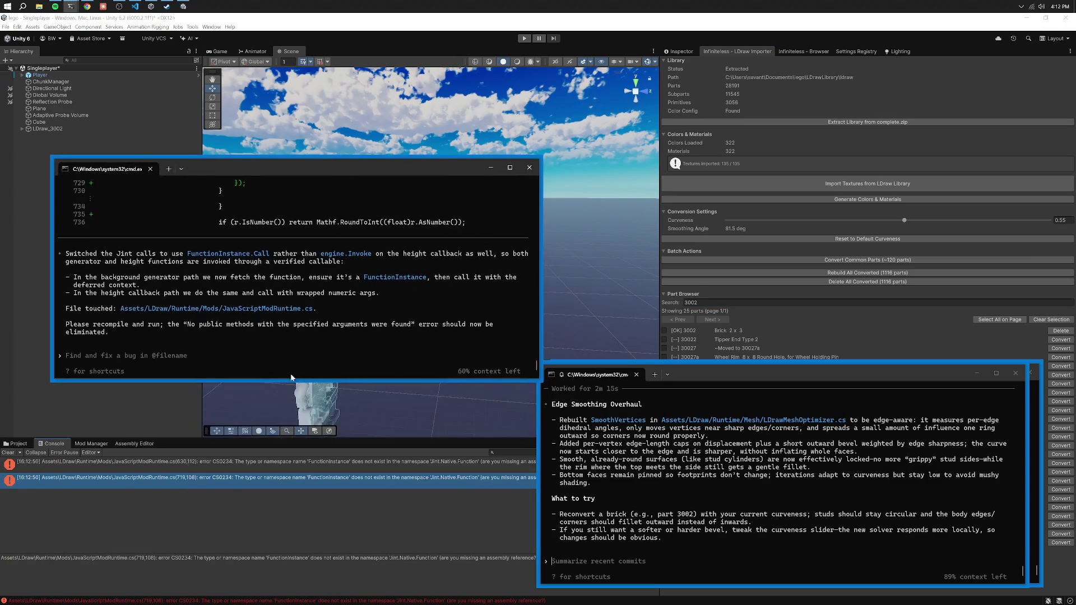
left_click(12, 455)
left_click(128, 463)
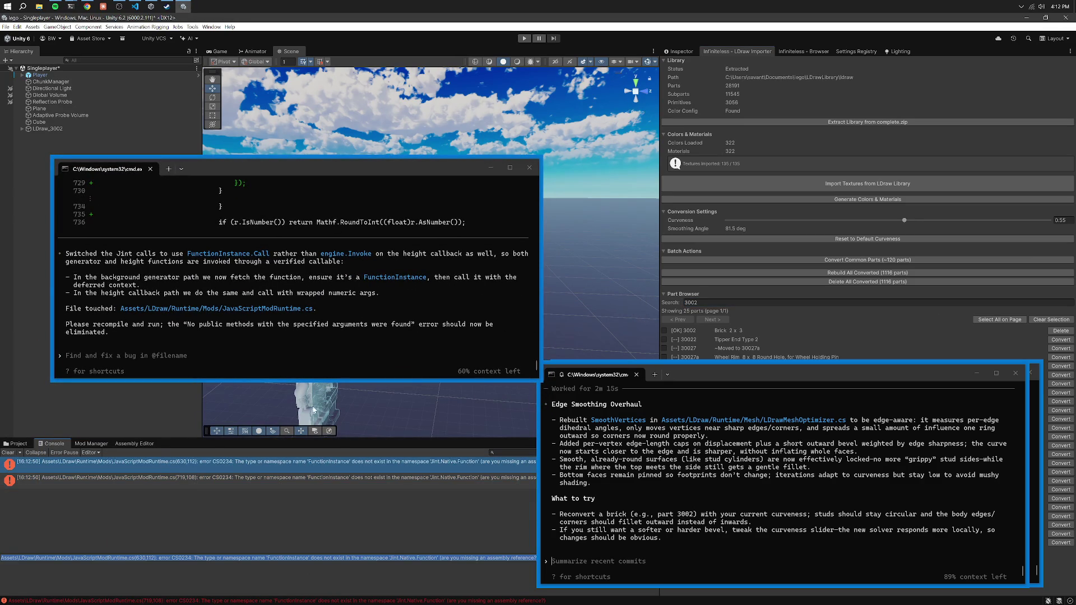
left_click(304, 327)
type("Assets\\LDraw\\Runtime\\Mods\\JavaScriptModRuntime.cs(630,112): error CS0234: The type or namespace name 'FunctionInstance' does not exist in the namespace 'Jint.Native.Function' (are you missing an assembly reference?)")
left_click(224, 478)
key("ctrl+c")
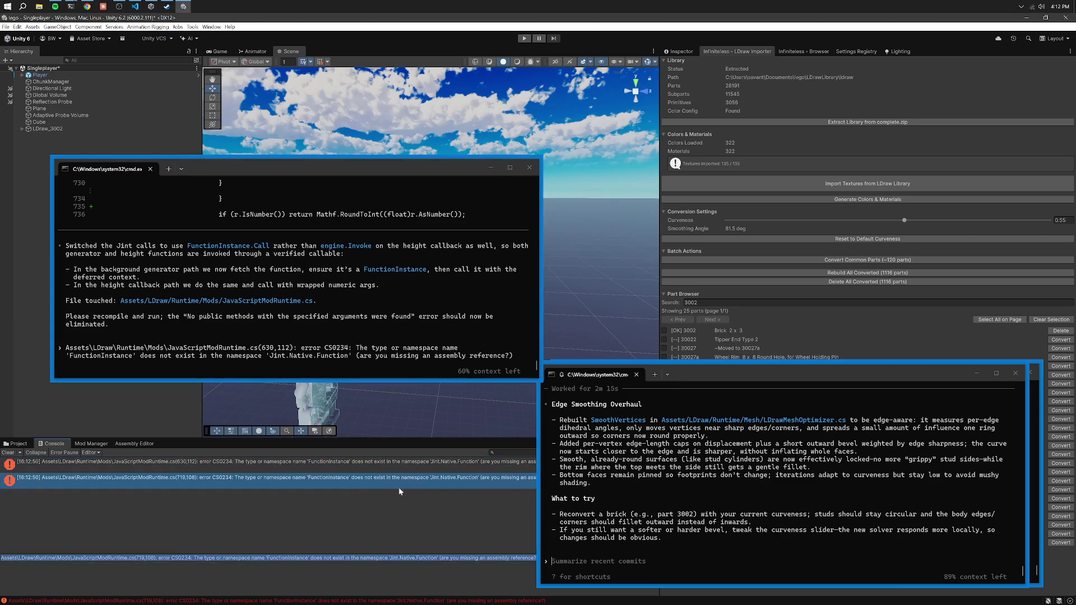
left_click(304, 327)
key("ctrl+v")
key("Return")
left_click(76, 496)
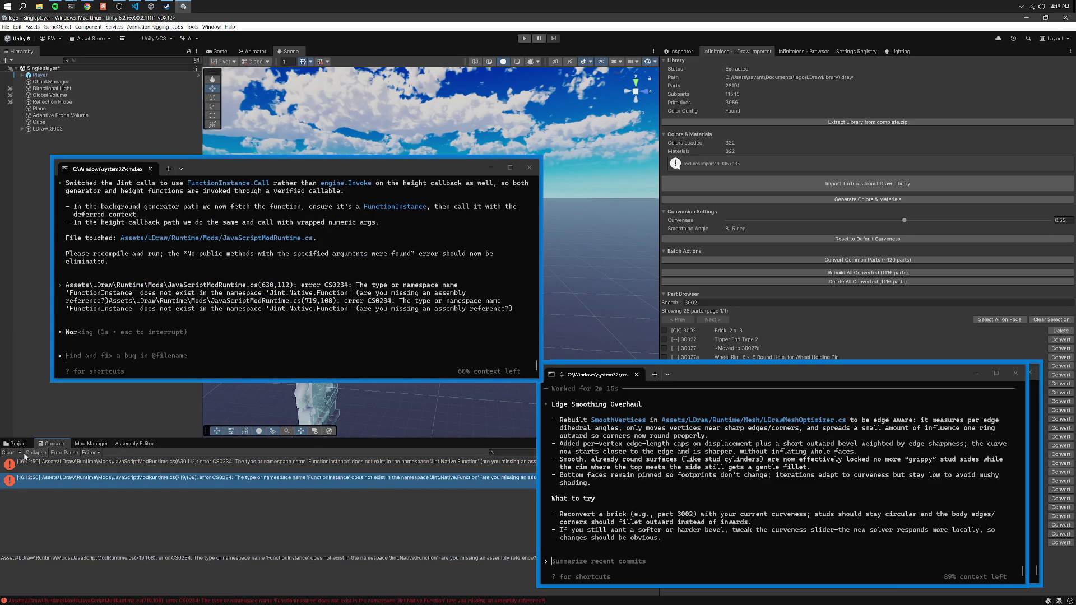
Ask the other Codex agent whether users can still load their own shader files.
left_click_drag(759, 372, 748, 372)
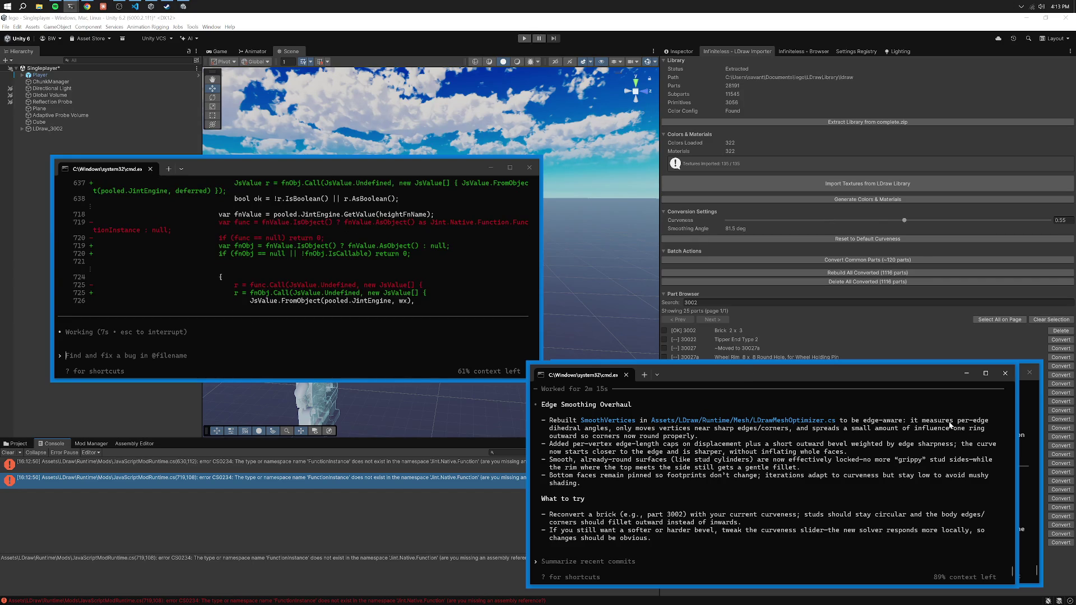
left_click(1024, 405)
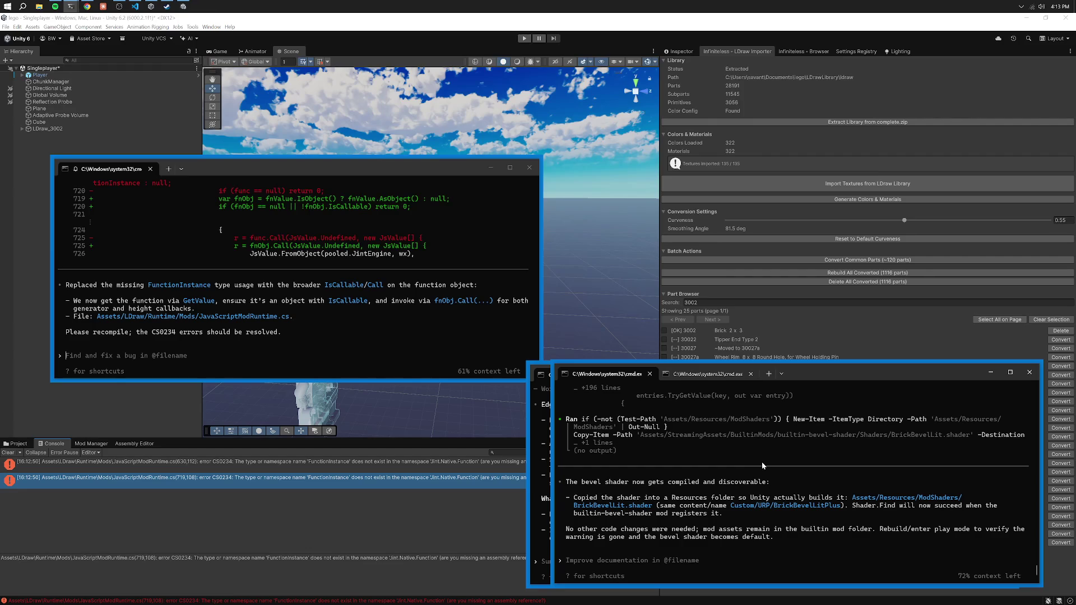
type("hm but we")
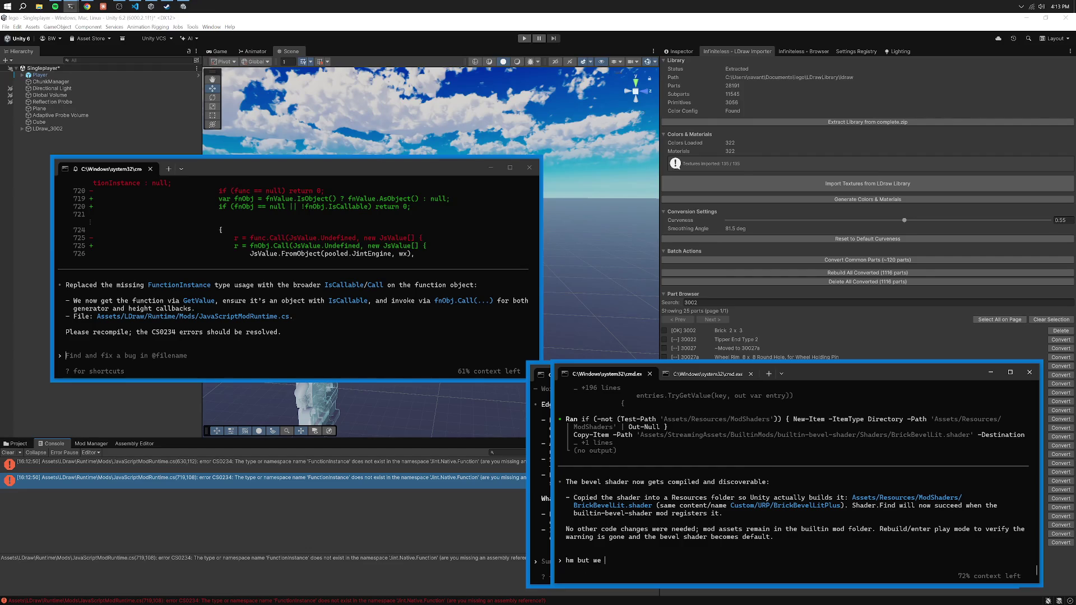
type(" this right because this is")
type("static and we want anyone to m")
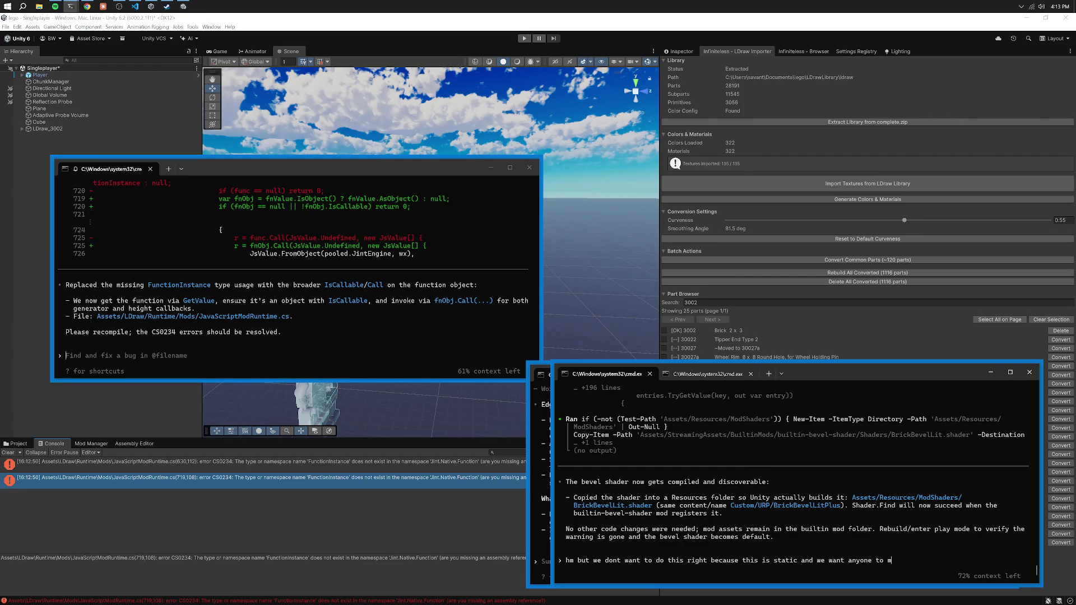
key("BackSpace")
type("bnea")
type(" to amke shader")
type(" they c")
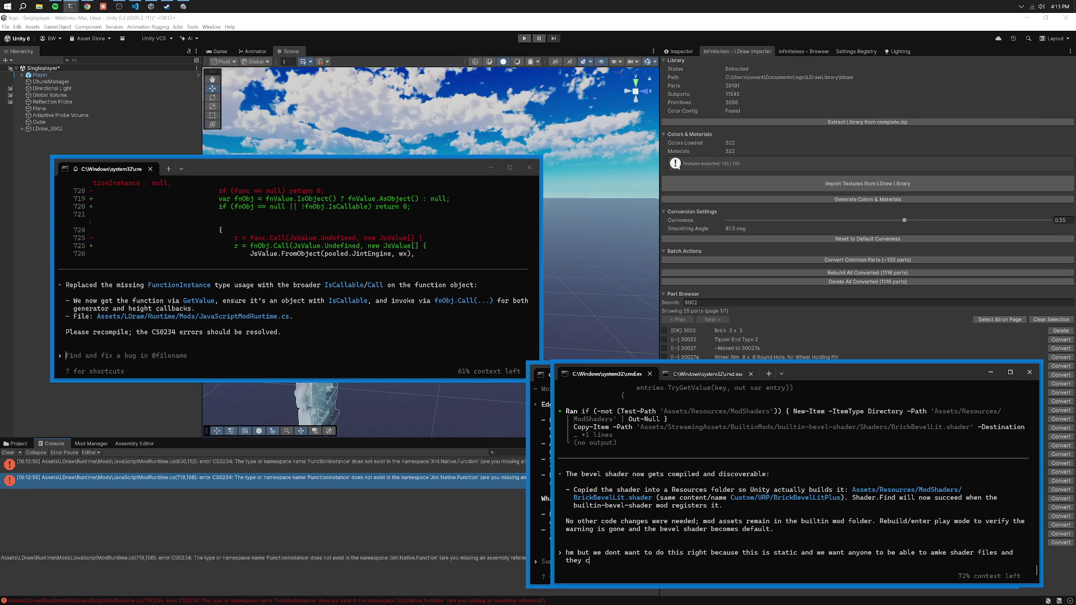
type("get loaded?")
key("Return")
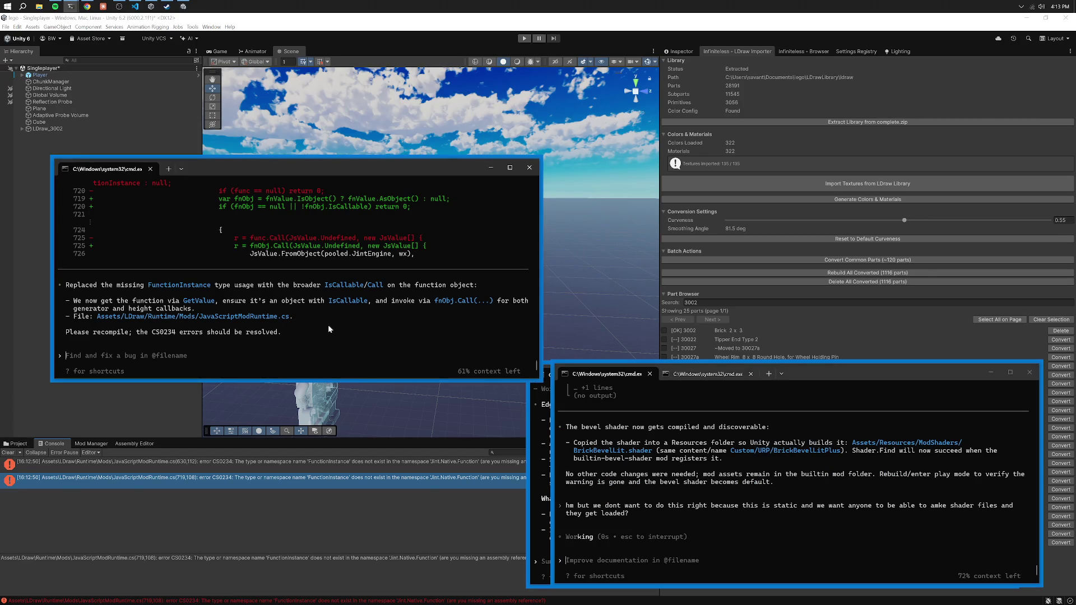
Refocus Unity to recompile and send the two new compile errors to the agent.
left_click(4, 454)
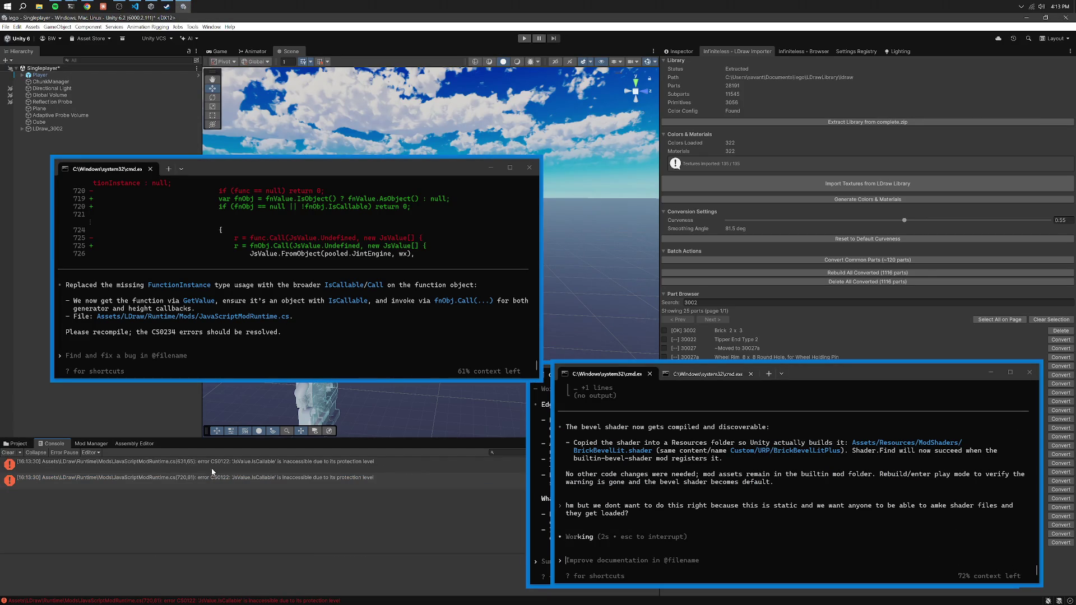
left_click(183, 466)
left_click(277, 359)
key("ctrl+v")
left_click(308, 476)
key("ctrl+c")
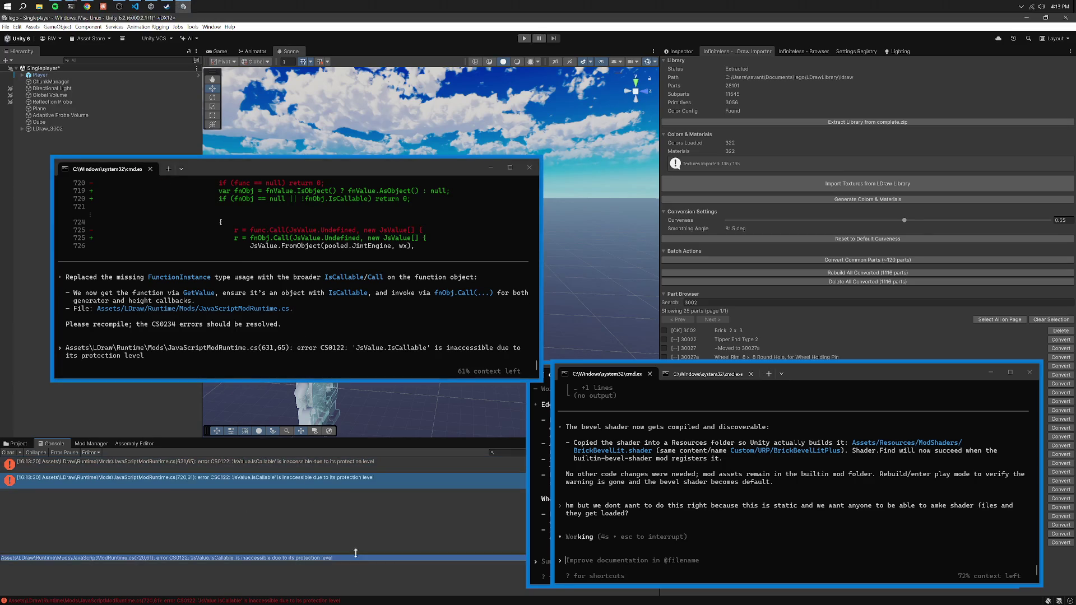
left_click(302, 348)
key("ctrl+v")
key("Return")
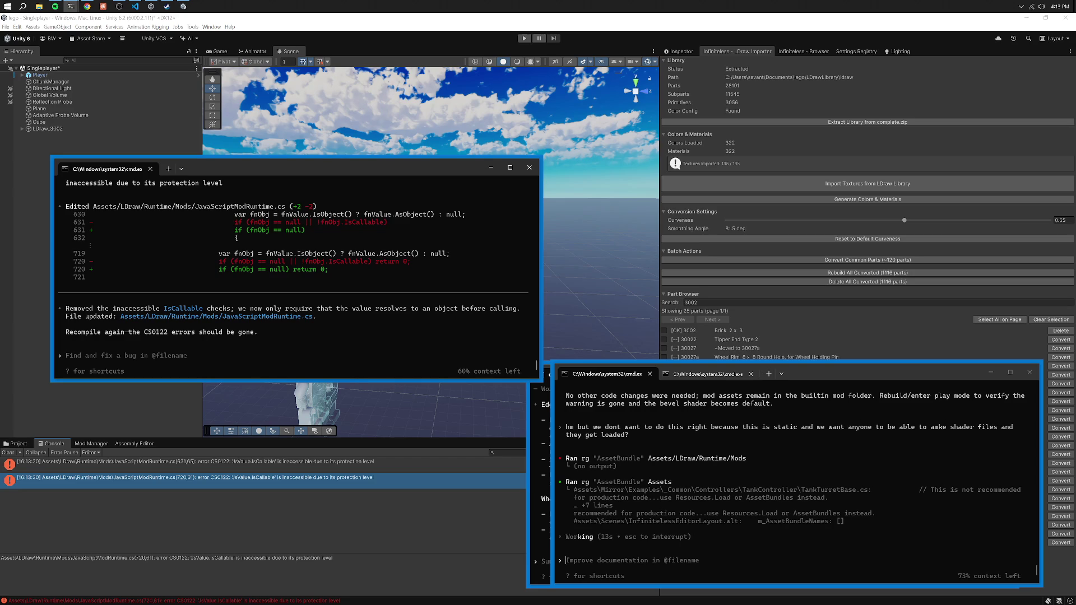
Recompile the fixed scripts, clear the resolved Console errors, and uncover the Scene view.
left_click(5, 452)
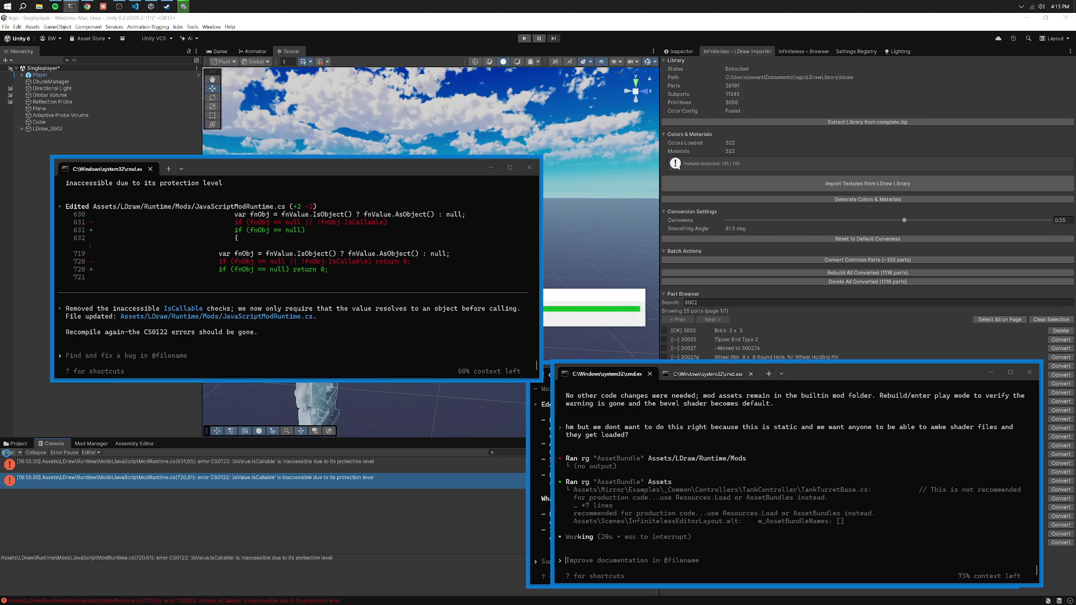
left_click(6, 454)
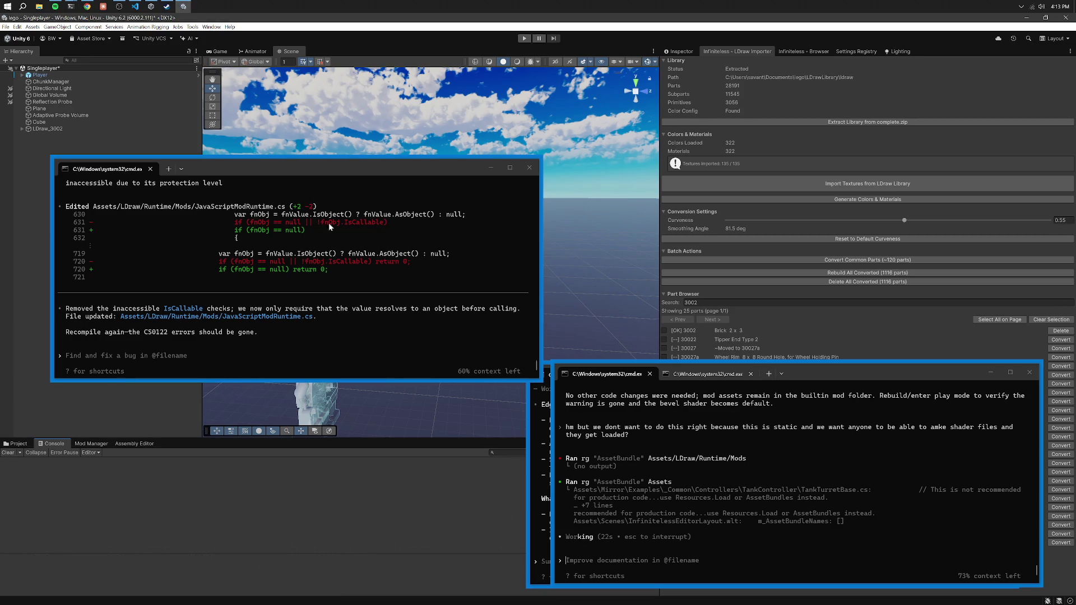
left_click_drag(329, 174, 341, 364)
left_click(499, 367)
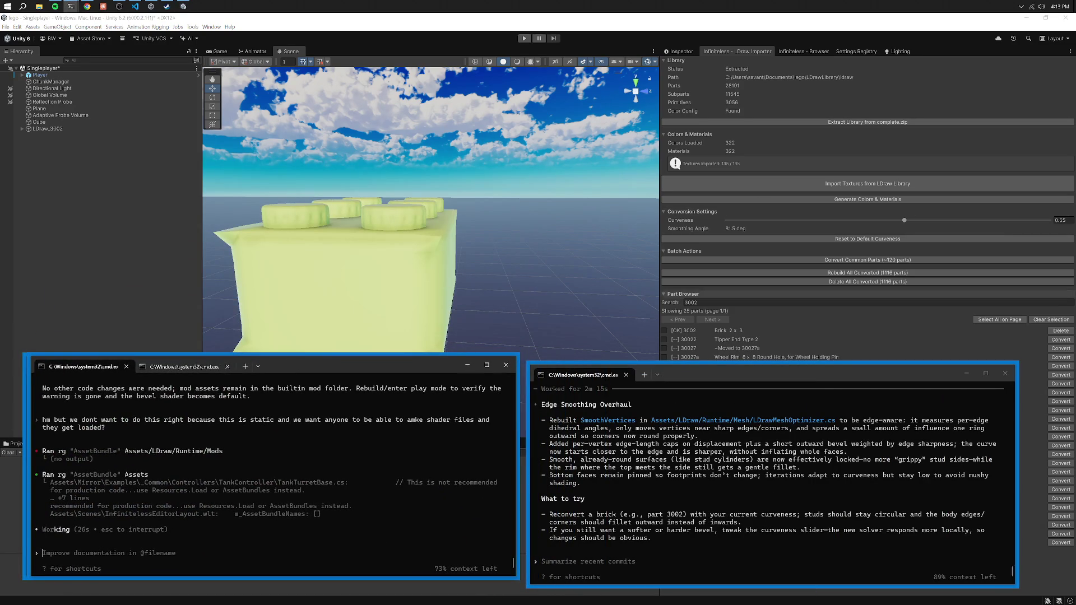
Delete and reconvert brick 3002, then orbit in for a close, low look at its studs.
left_click(1059, 331)
left_click(1059, 331)
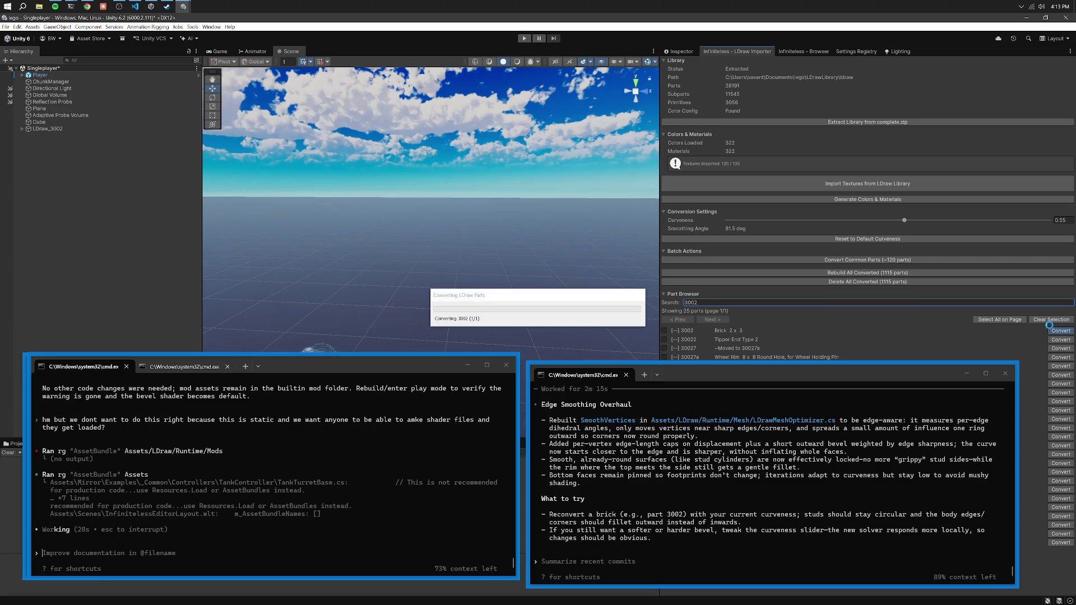
mouse_move(505, 224)
left_mouse_down()
mouse_move(485, 209)
mouse_move(538, 208)
mouse_move(368, 202)
mouse_move(448, 195)
mouse_move(636, 216)
mouse_move(609, 317)
mouse_move(429, 265)
left_mouse_up()
left_click(772, 445)
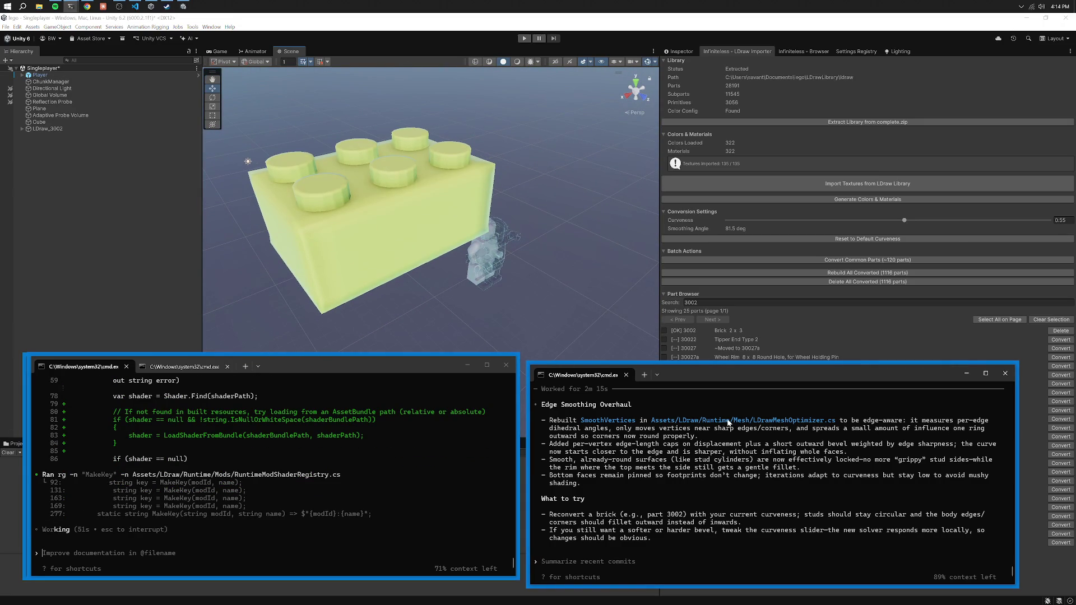
mouse_move(462, 203)
left_mouse_down()
mouse_move(405, 209)
mouse_move(318, 151)
mouse_move(361, 185)
mouse_move(471, 219)
left_mouse_up()
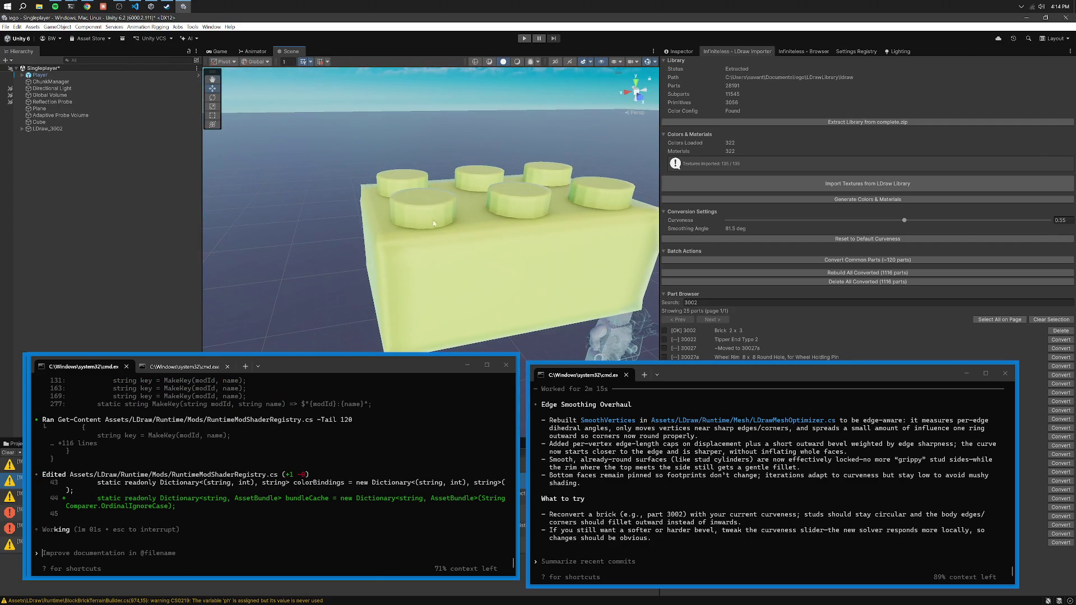
Tell Codex the brick barely looks curved and some corners still have no rounding.
left_click(739, 508)
type("hmm things d")
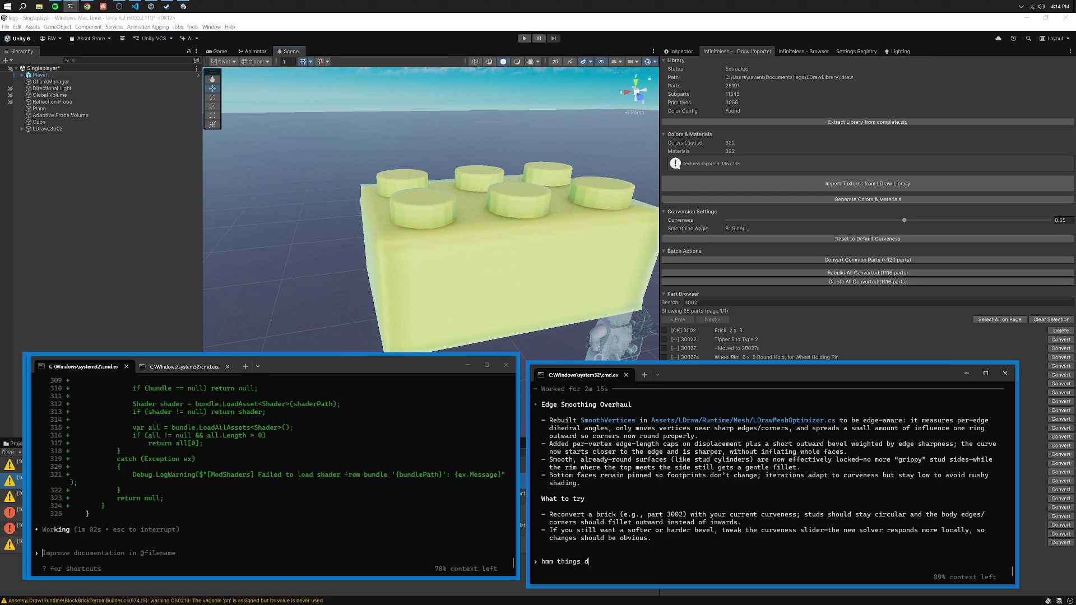
type("ont appear very curved, and some edges")
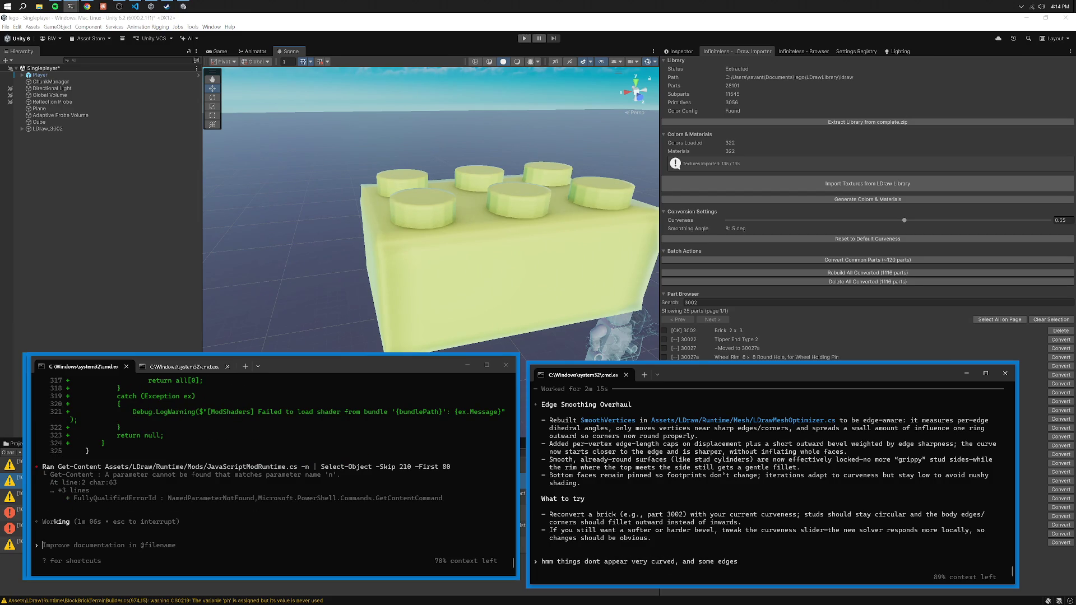
key("BackSpace")
key("BackSpace")
key("BackSpace")
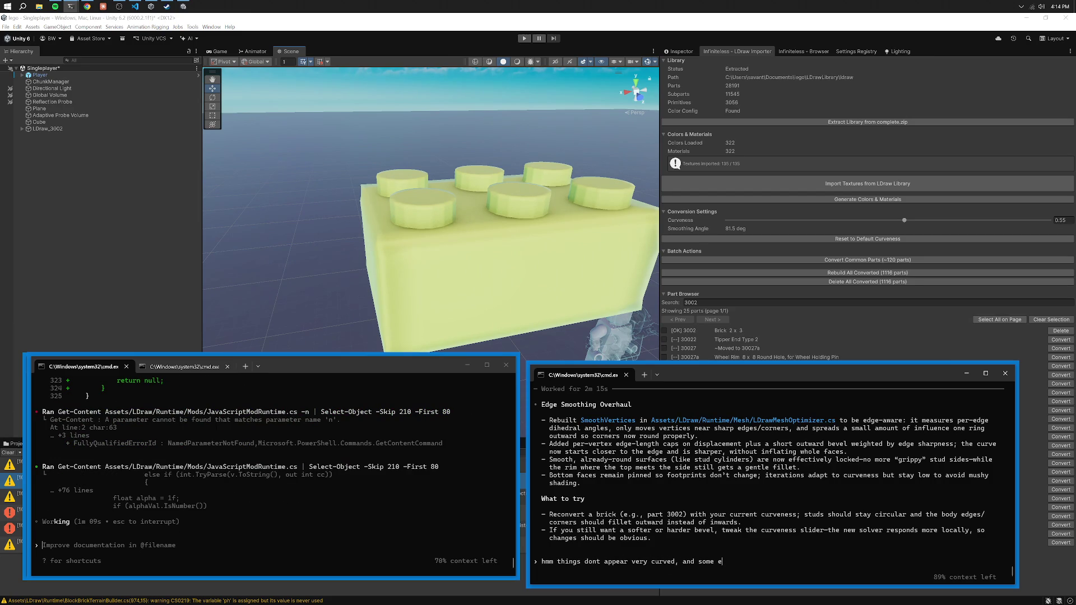
type("of the four corners of a brick ha")
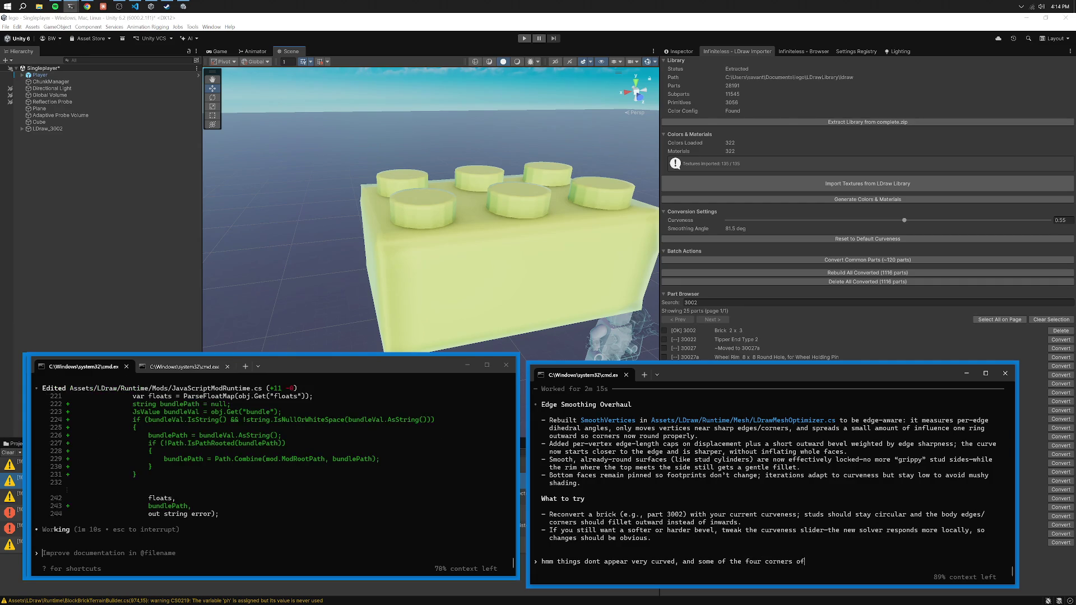
type("ve no")
key("BackSpace")
key("BackSpace")
key("BackSpace")
type("rounding/curving like the previous approach was r")
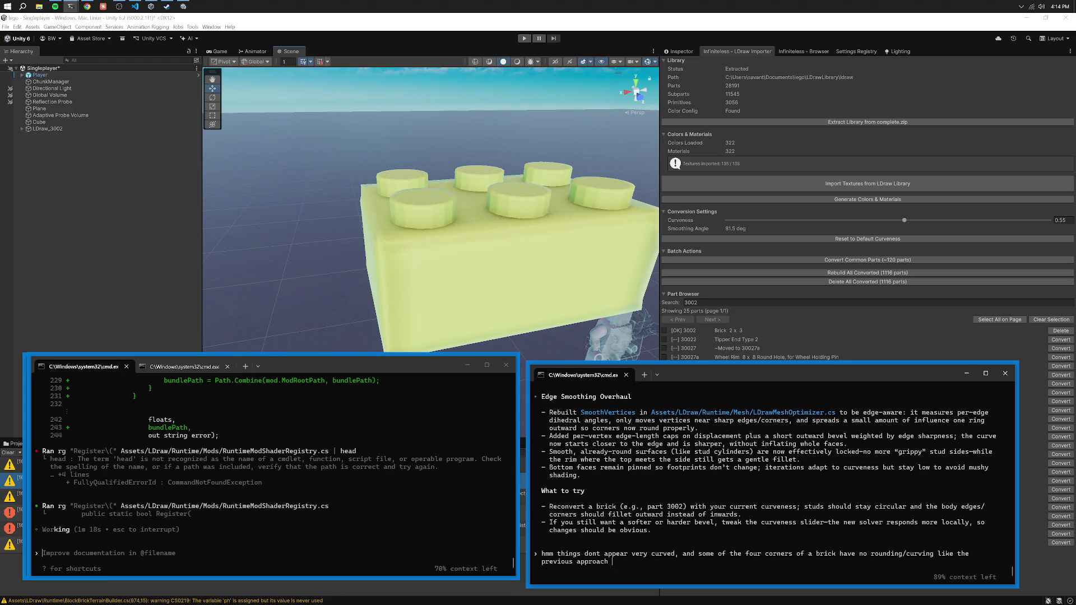
type("iddled with this isu")
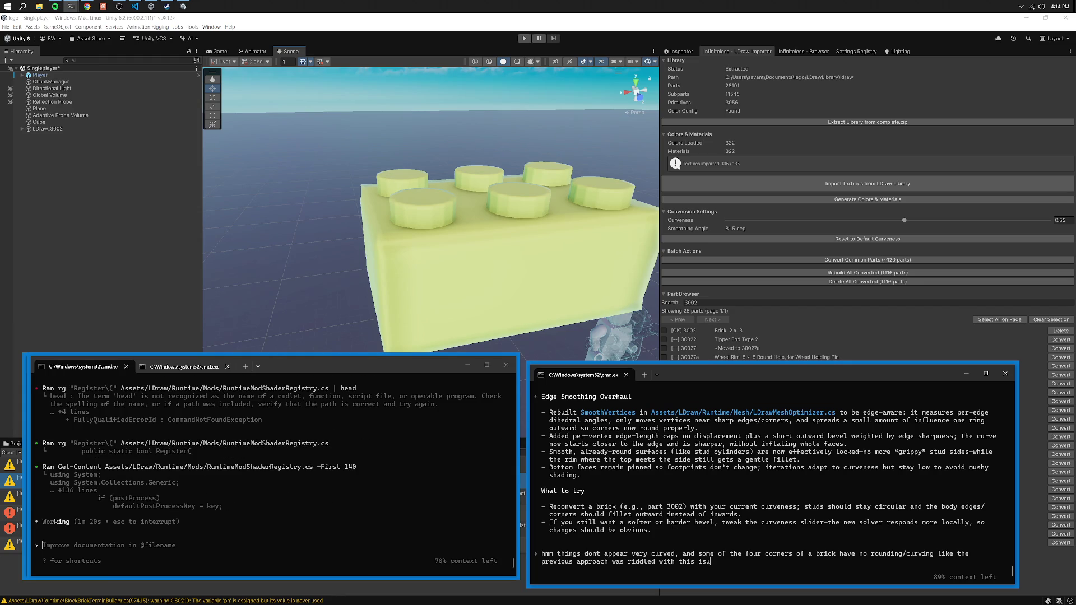
key("BackSpace")
type("sue?!?!?!-")
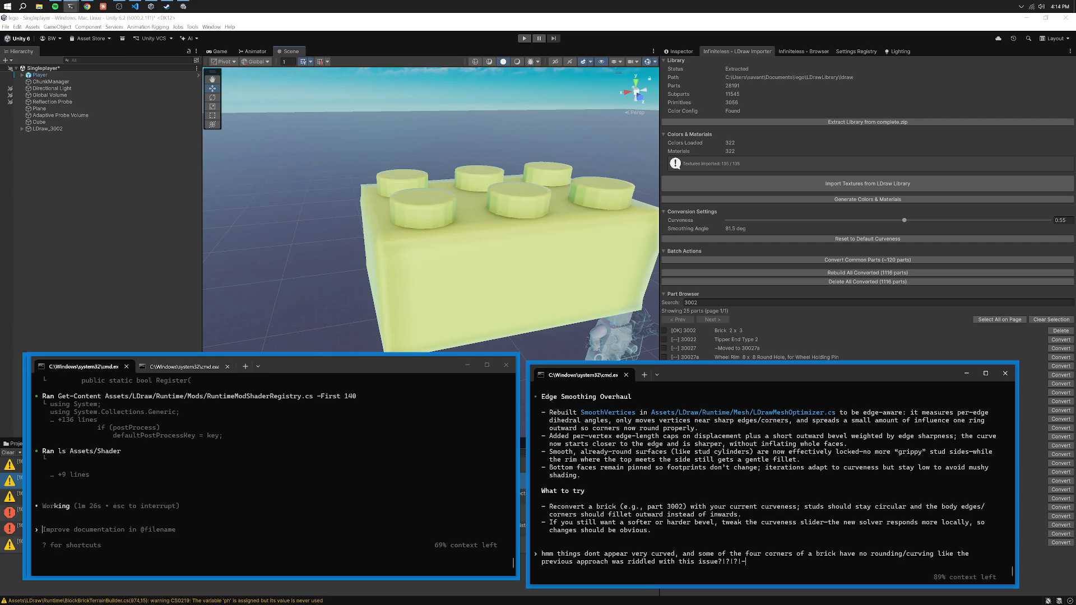
key("Return")
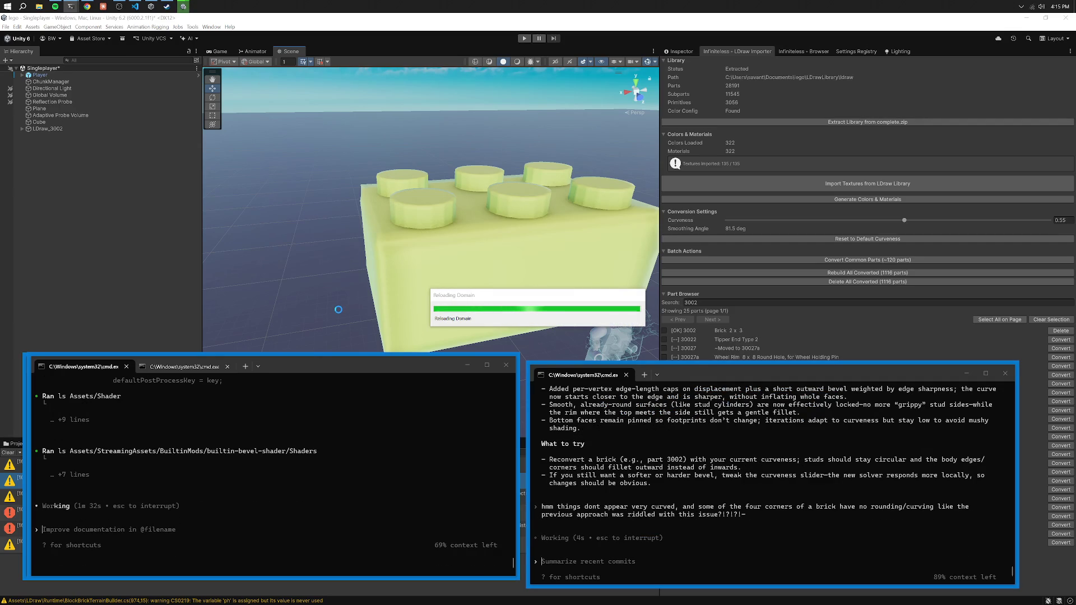
Rearrange the terminals and draft a Codex request for very small, sharp curves with many vertices.
right_click(339, 310)
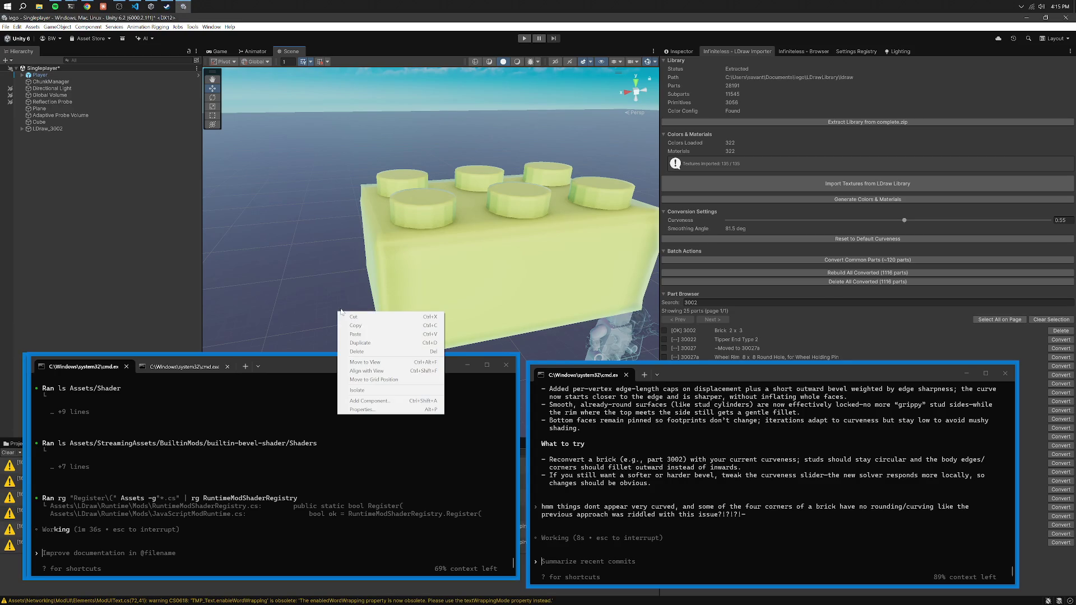
mouse_move(302, 368)
left_mouse_down()
mouse_move(352, 248)
mouse_move(298, 314)
mouse_move(497, 385)
mouse_move(496, 327)
left_mouse_up()
left_click_drag(181, 380, 263, 372)
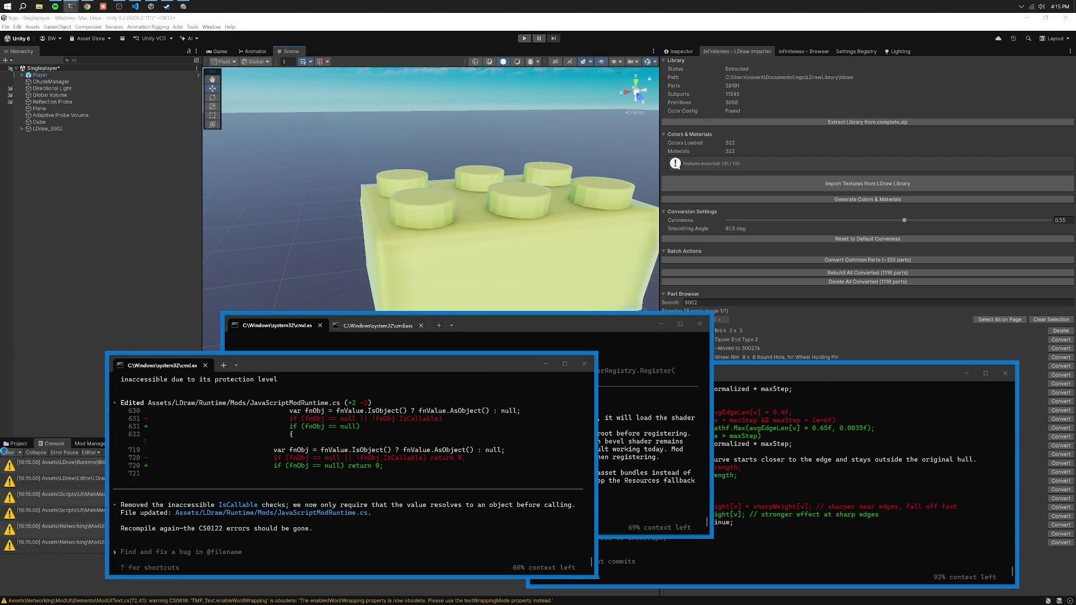
left_click(877, 477)
type("we want ur")
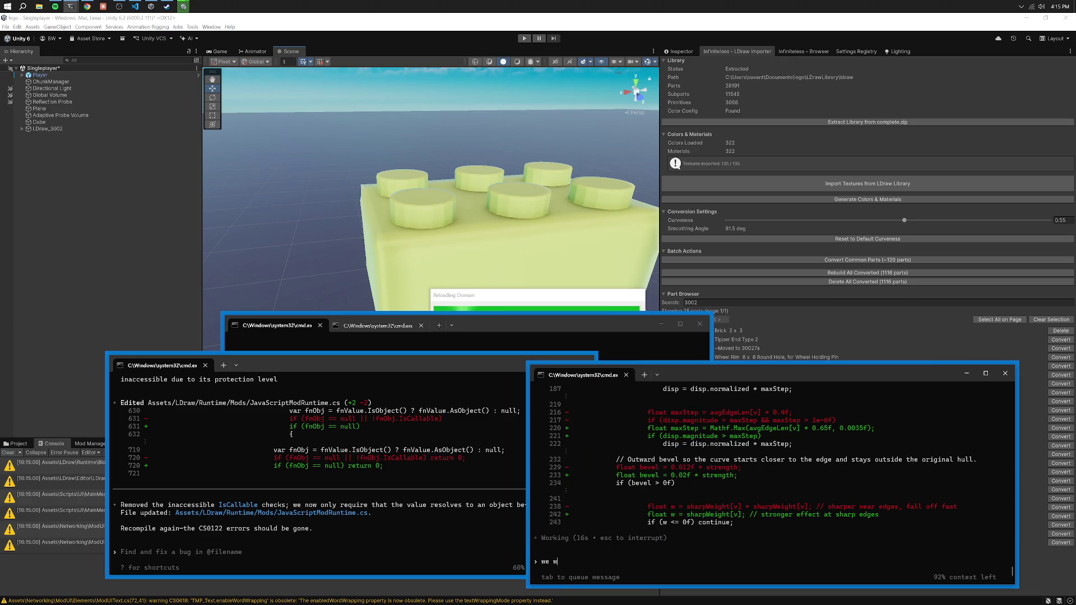
key("BackSpace")
key("BackSpace")
key("BackSpace")
type("our ")
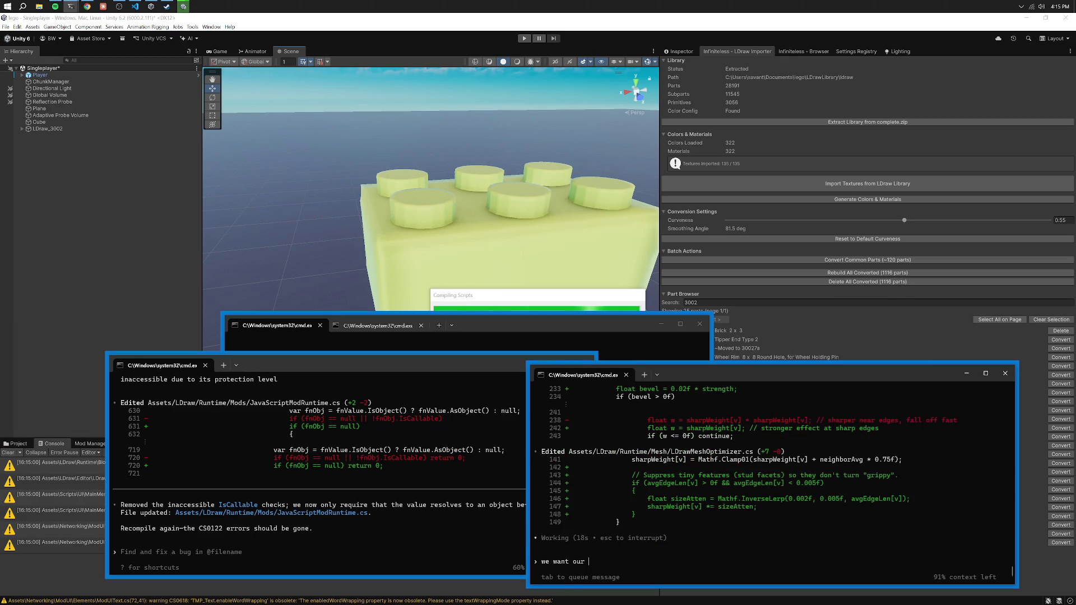
type("curve to be very")
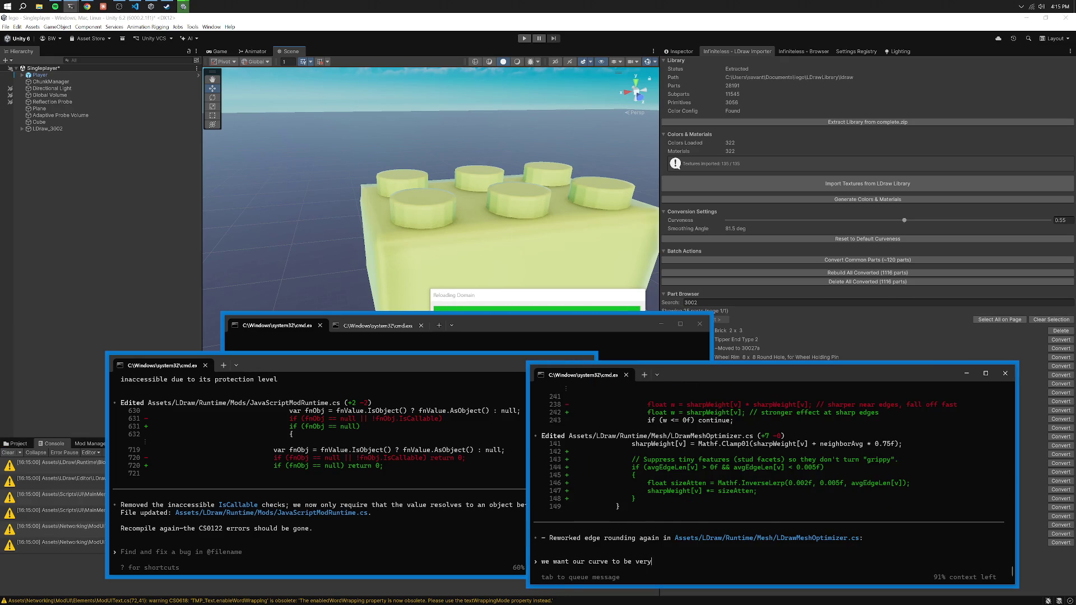
type(" small, and ")
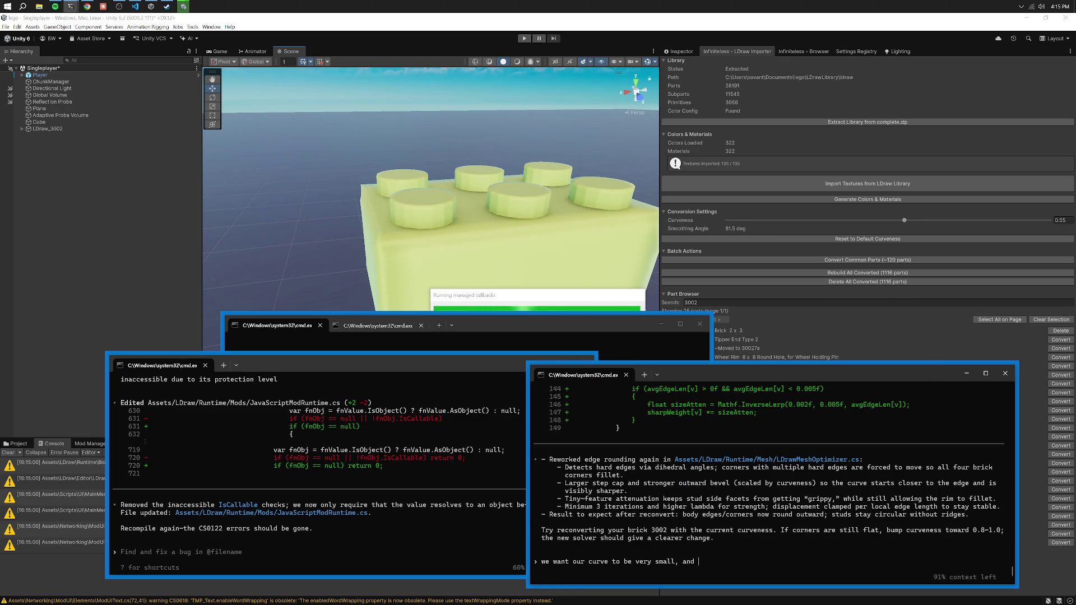
type("curve very sh")
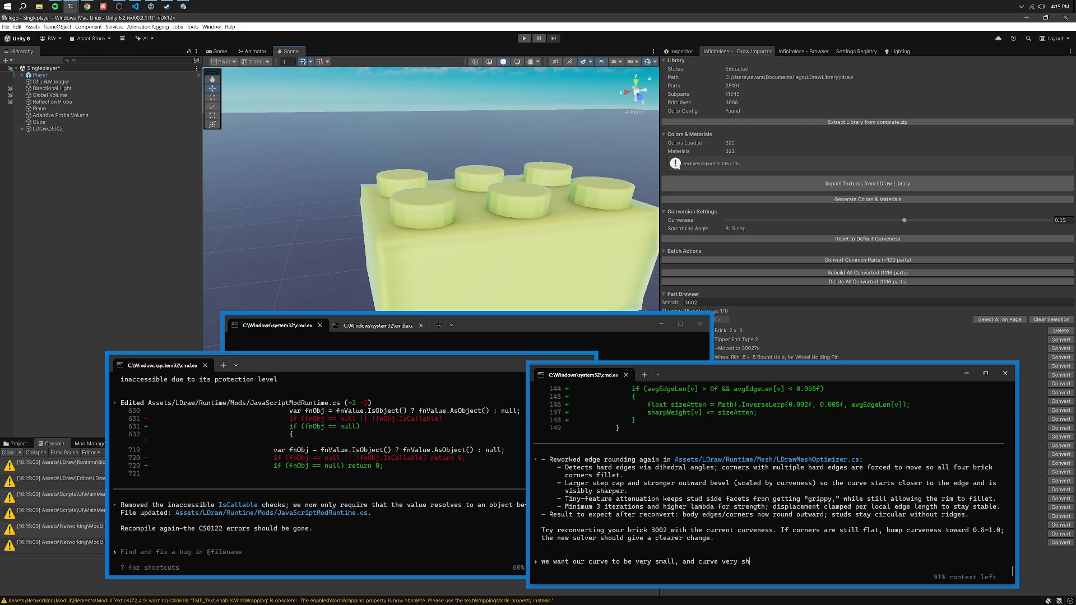
type("arply (have lots of verticies)")
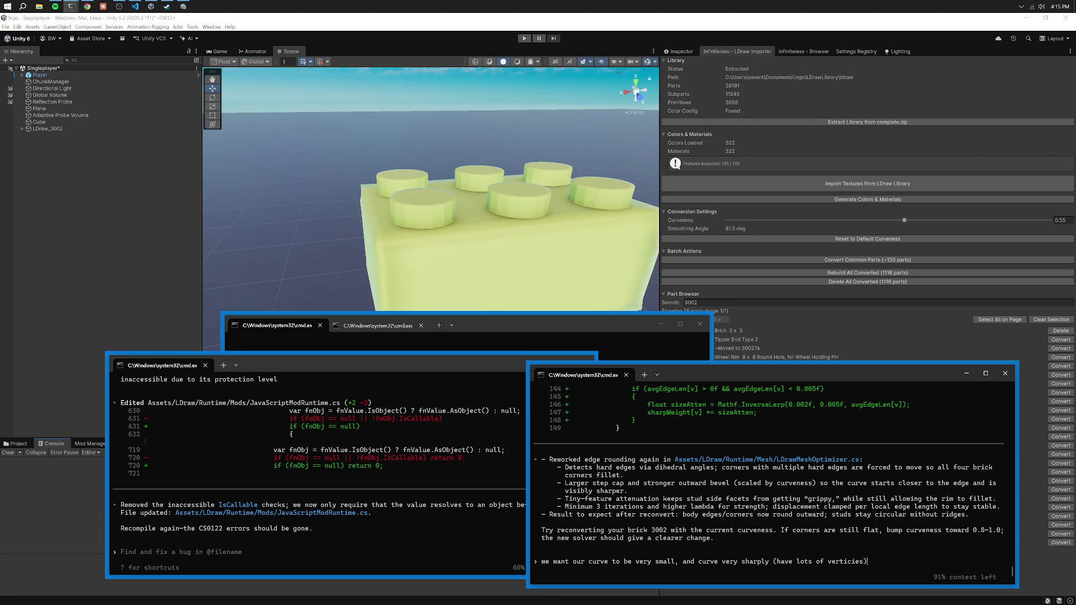
type(" so it looks smooth ")
type("and not a jagged ea")
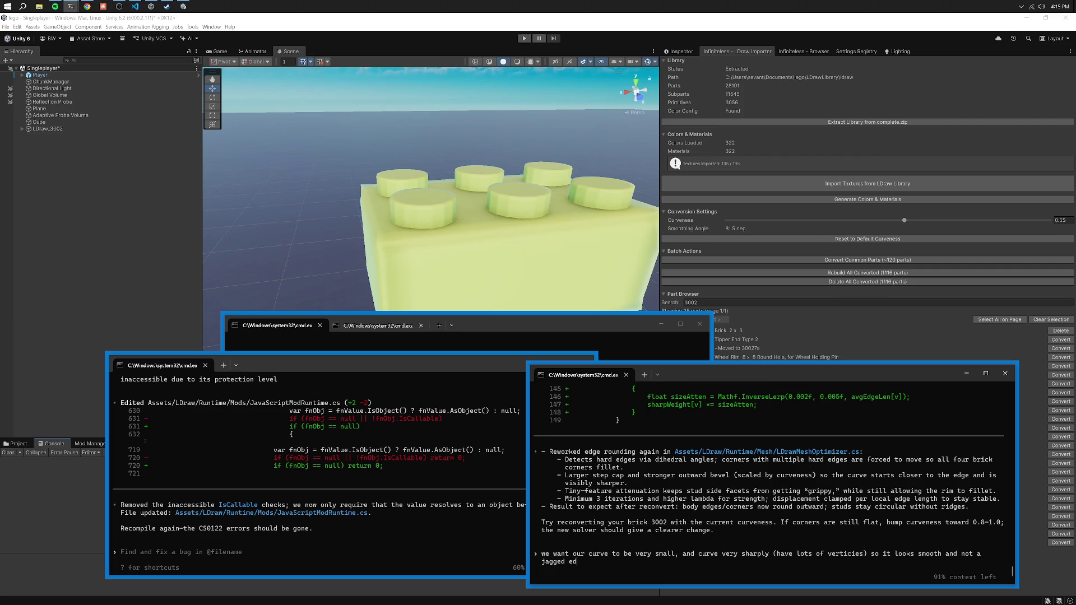
Delete and reconvert brick 3002 with the current curve settings.
left_click_drag(571, 325, 492, 354)
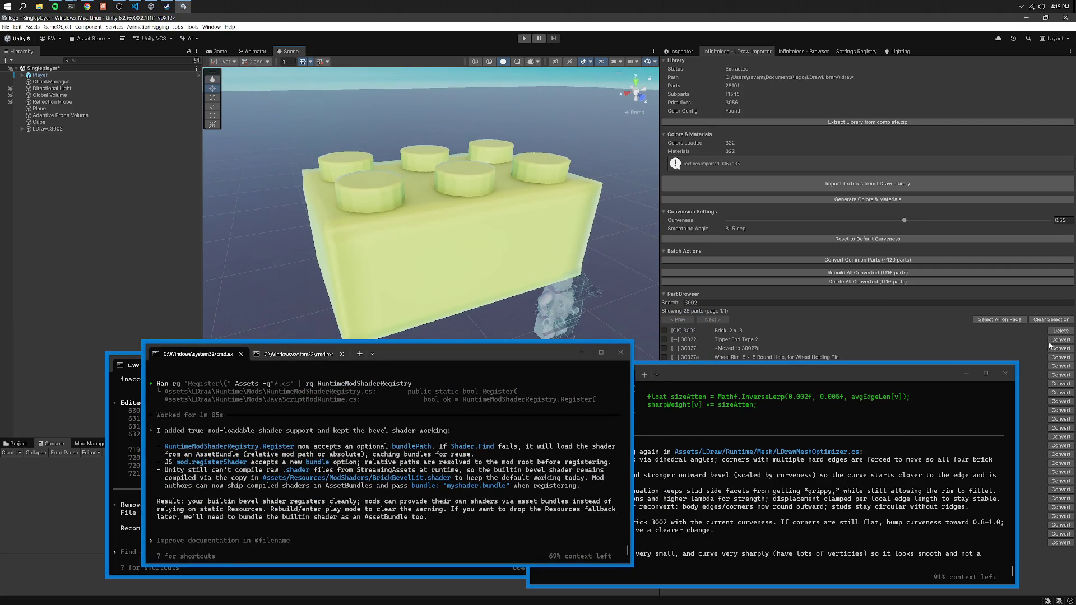
left_click(1060, 330)
left_click(1060, 330)
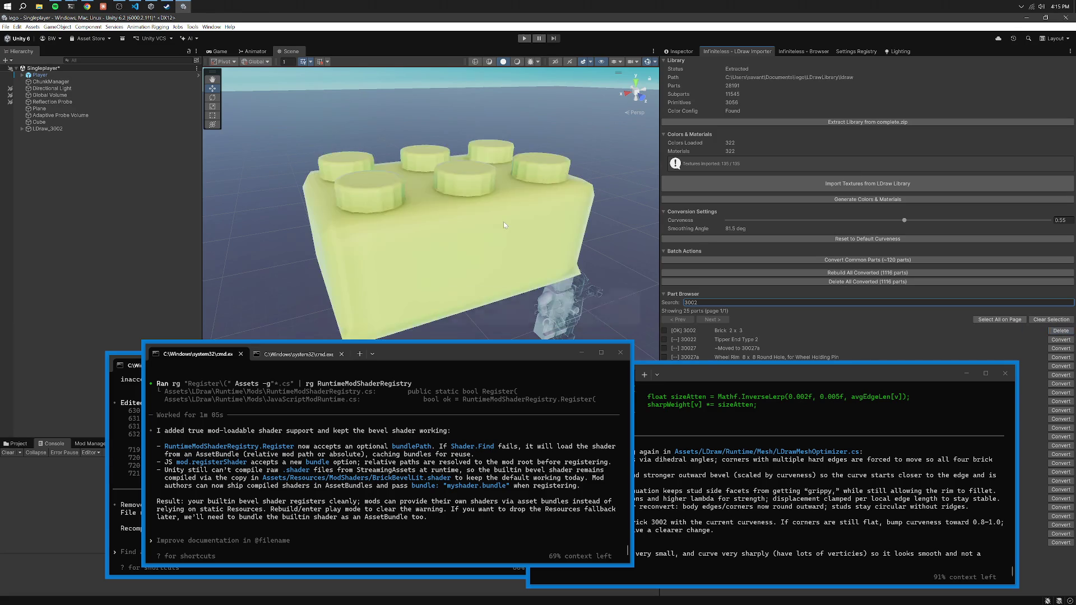
Inspect the reconverted brick and note that body curves are too large and the bottom four corners are off.
mouse_move(503, 221)
left_mouse_down()
mouse_move(495, 209)
mouse_move(587, 203)
mouse_move(633, 346)
mouse_move(665, 223)
mouse_move(558, 214)
mouse_move(363, 163)
mouse_move(411, 167)
left_mouse_up()
left_click(799, 469)
type("jagged edge-")
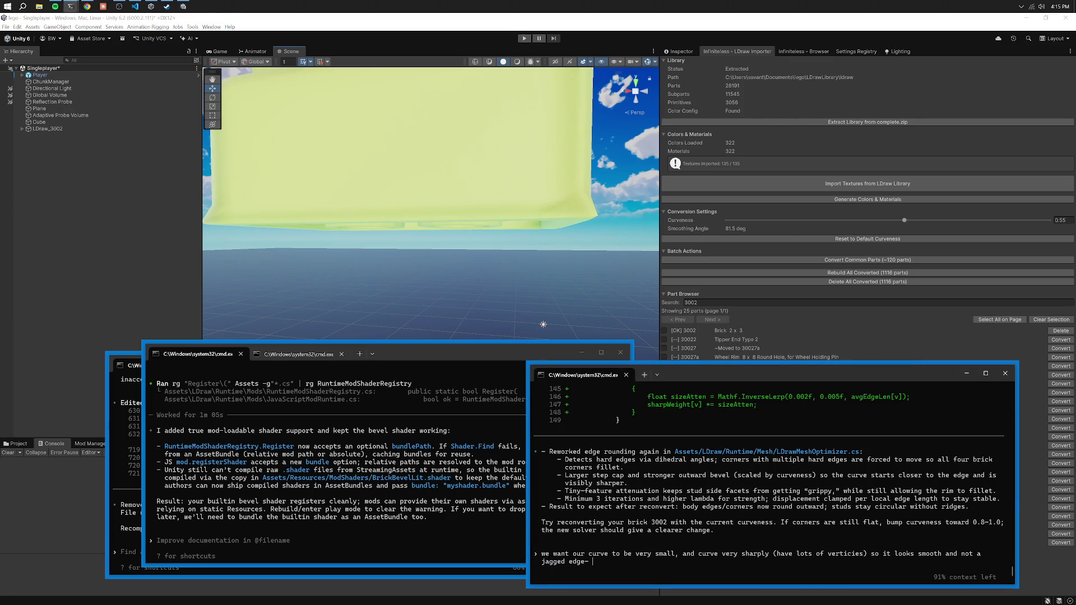
type("cur")
type("rently the curve on the ")
type("brick body is quite lar")
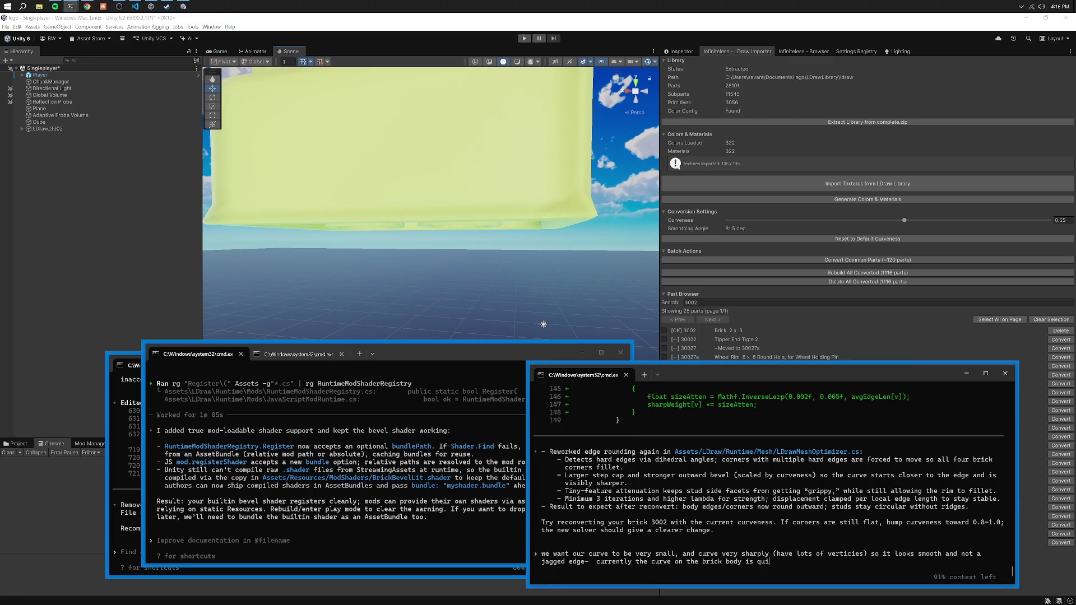
type("ge- and on the bottom fo")
type("ur corners there is no curve-")
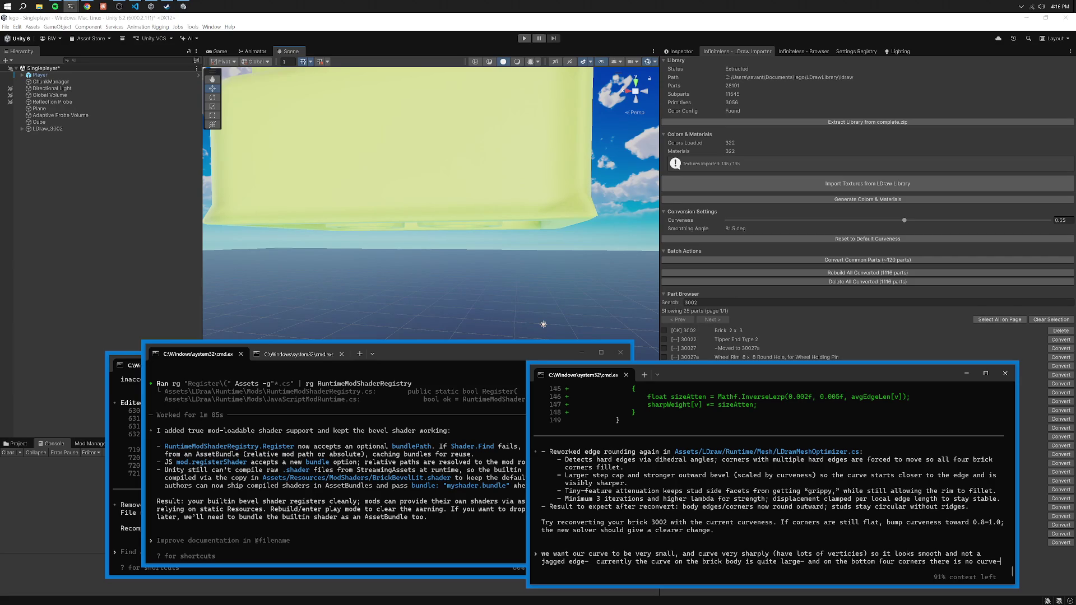
Ask Codex to fix the core smoothing so low-poly stud circles stay properly round, and send.
mouse_move(572, 304)
left_mouse_down()
mouse_move(542, 387)
mouse_move(723, 504)
left_mouse_up()
left_click(804, 562)
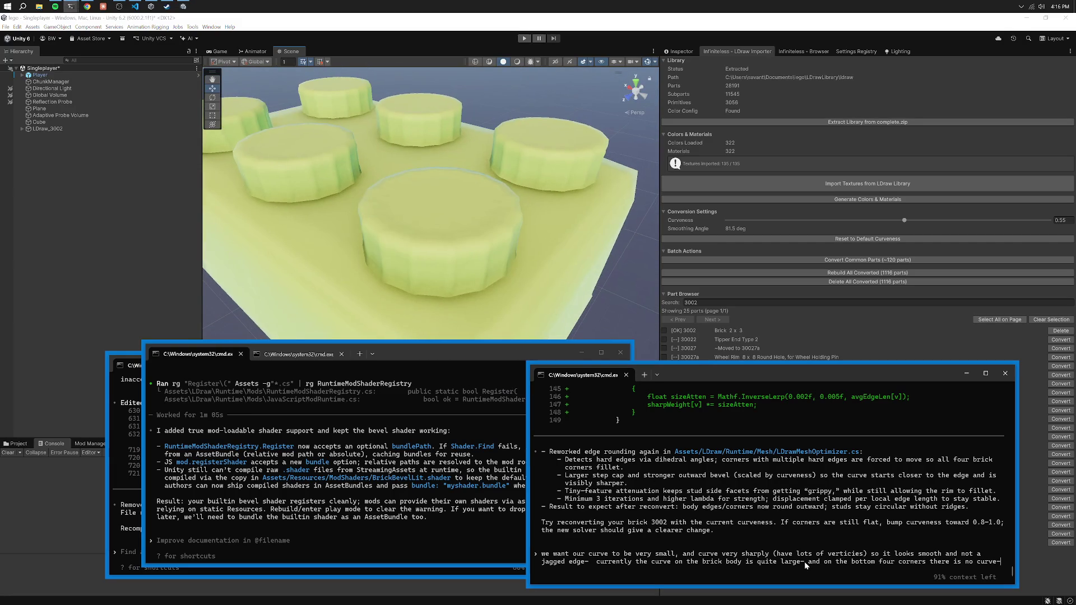
type("also we should ")
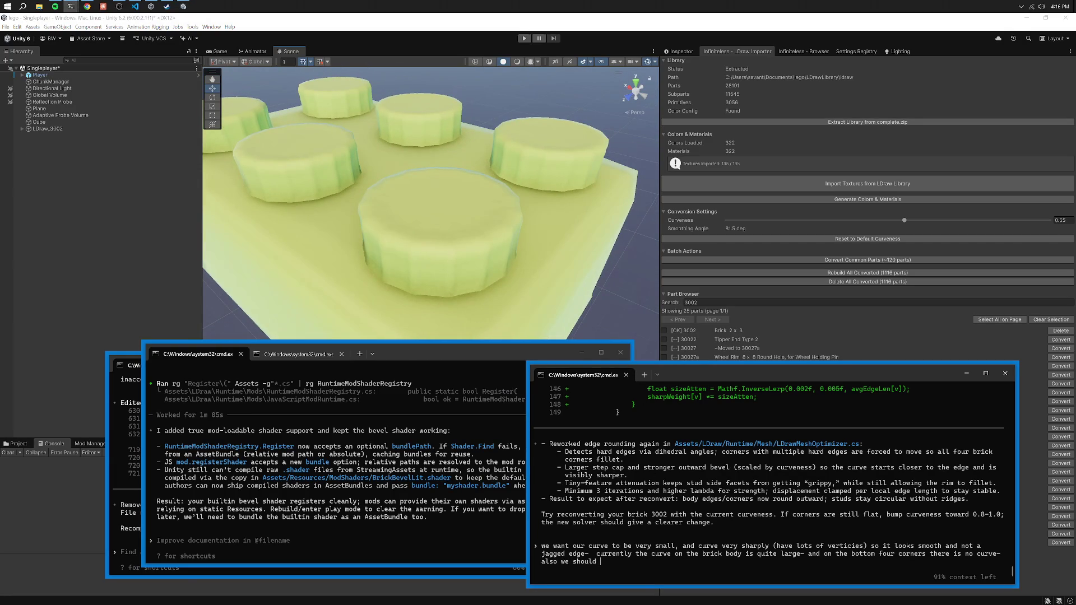
type("have a \"circle\" dete")
type("ction algorithm so")
key("BackSpace")
key("BackSpace")
type("or perhaps even better fix our ")
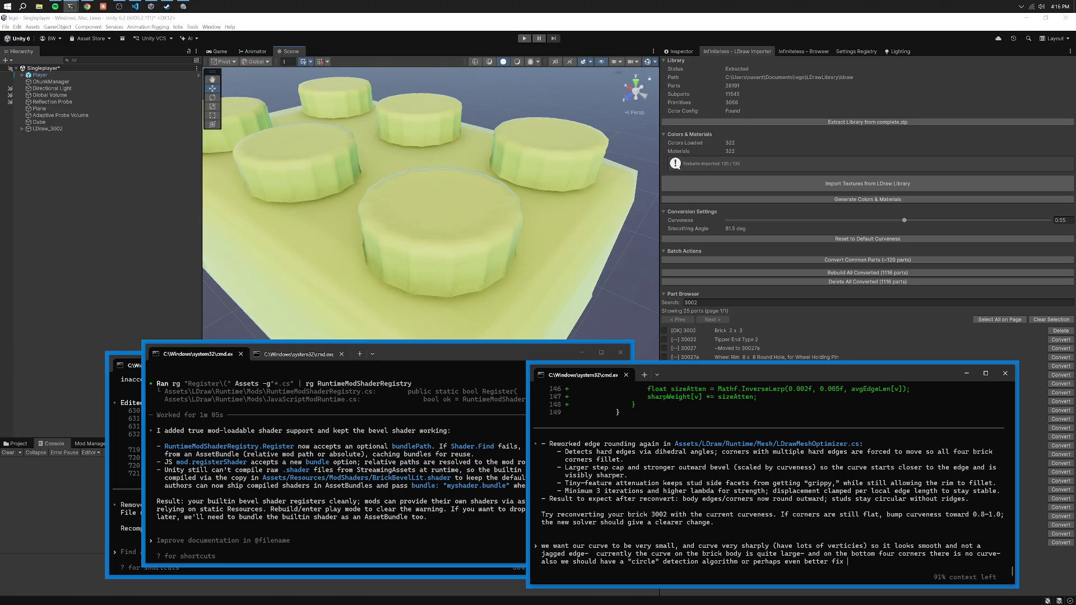
type("core solution/algo")
type("ruithhm so it ")
type("properly preser")
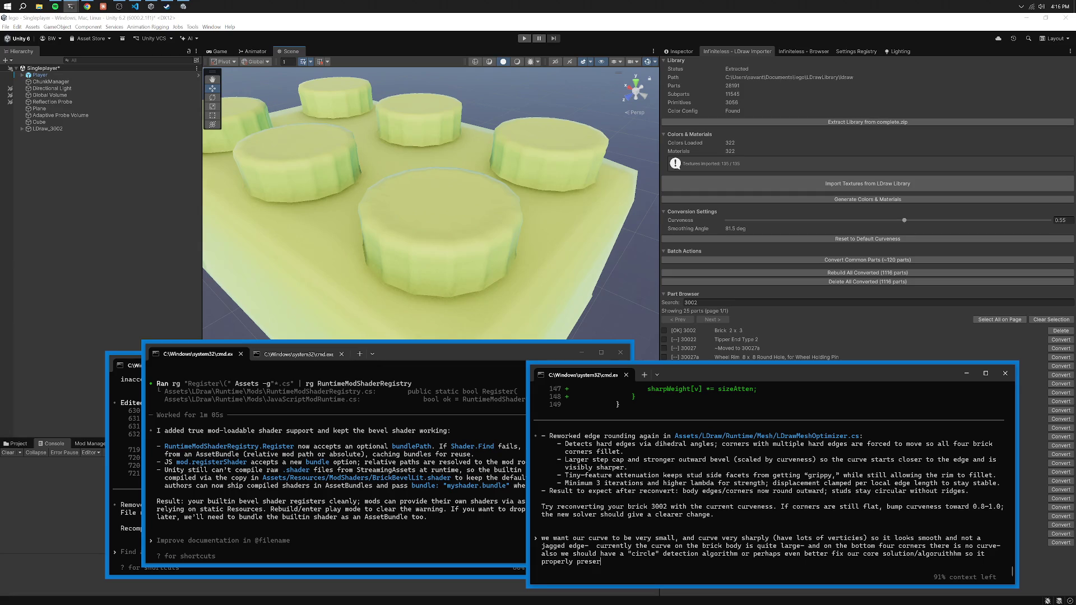
type("ves circles-")
type("  trying to smooth o")
type("ur cir")
type("lowpoly circles")
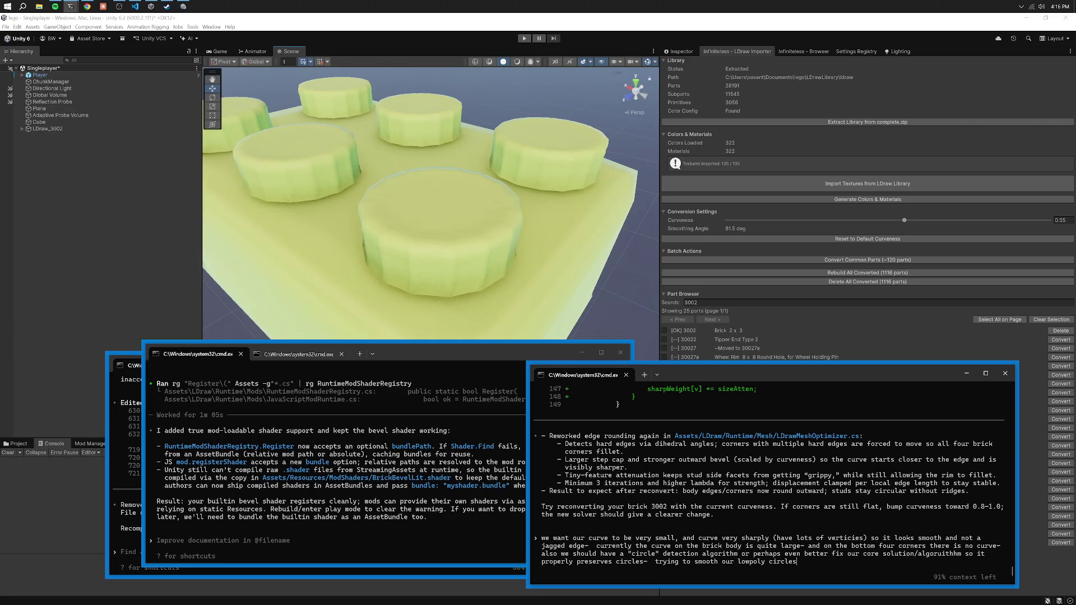
type("original ")
type(" with this smoothing m")
type("akes them")
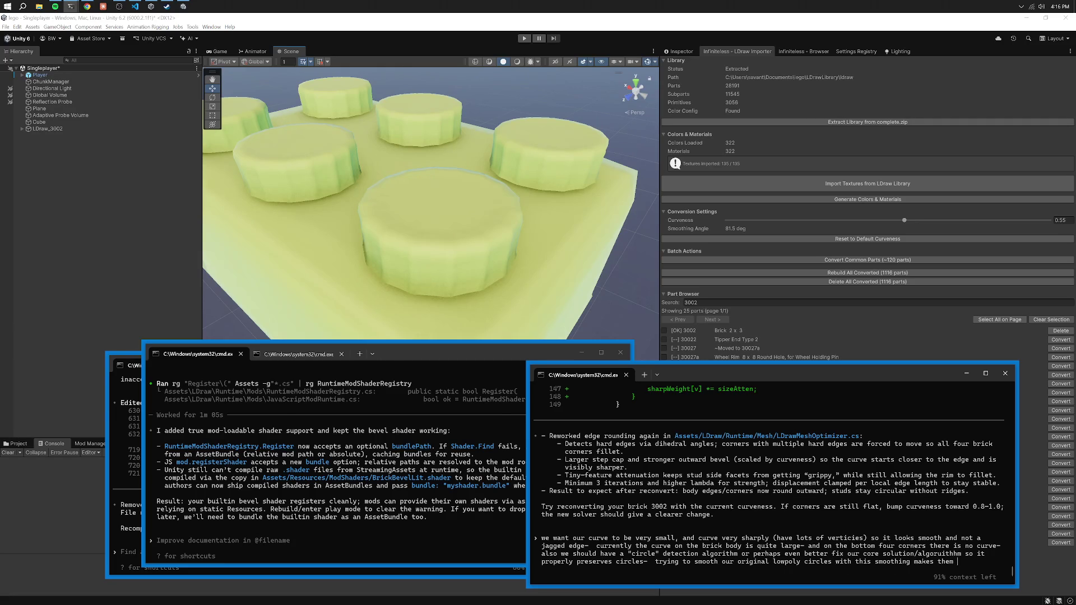
type("not a smooth circle")
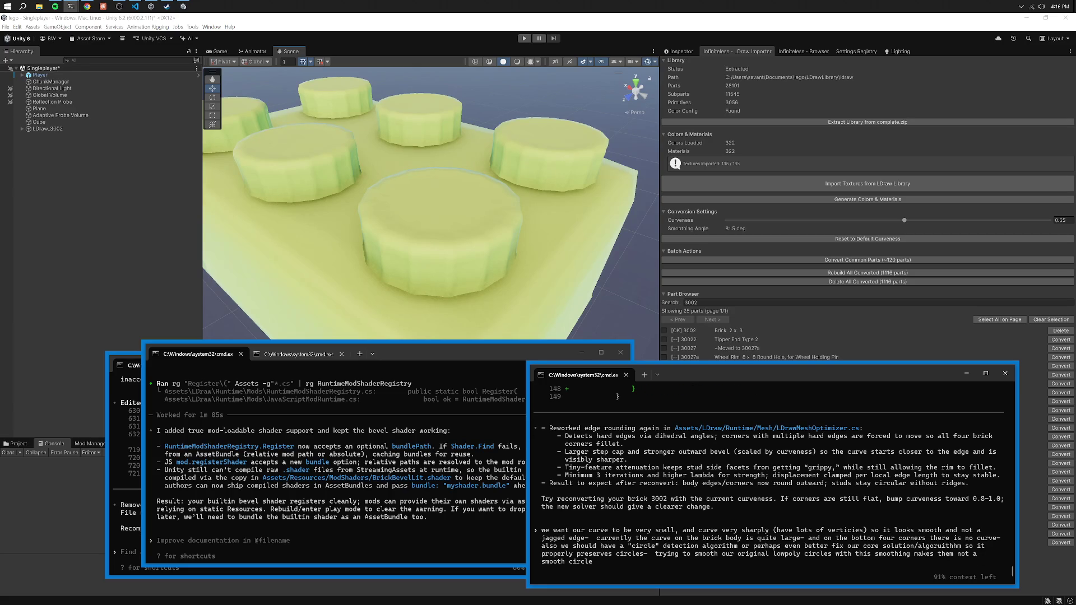
type(" but retains i")
type("ggedness- but sm")
type("oothly")
key("Return")
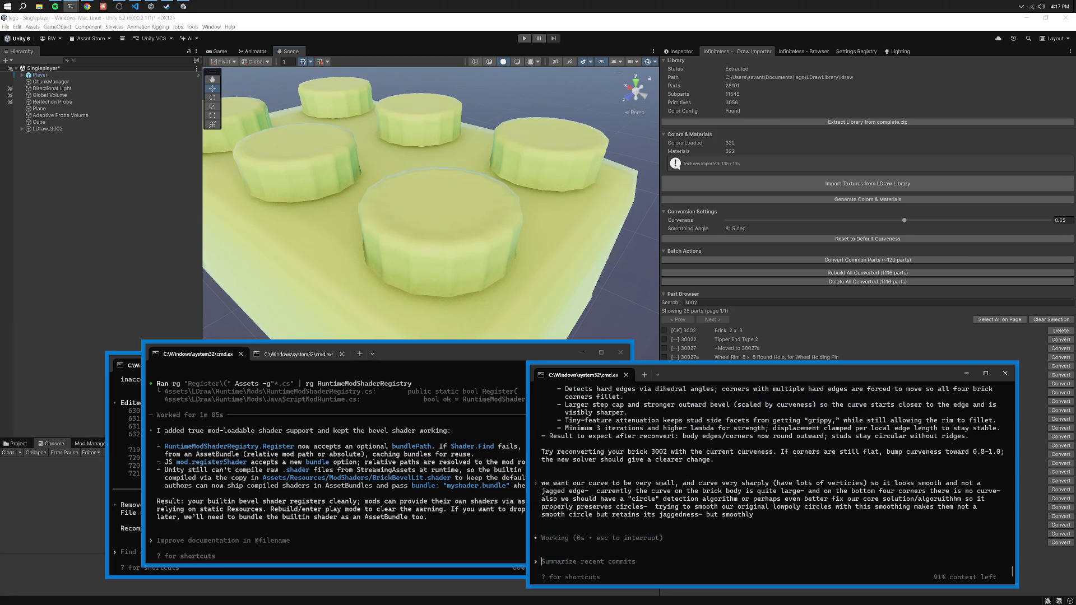
Cycle through the terminal windows and review Codex's edited lines 719–720.
left_click(133, 463)
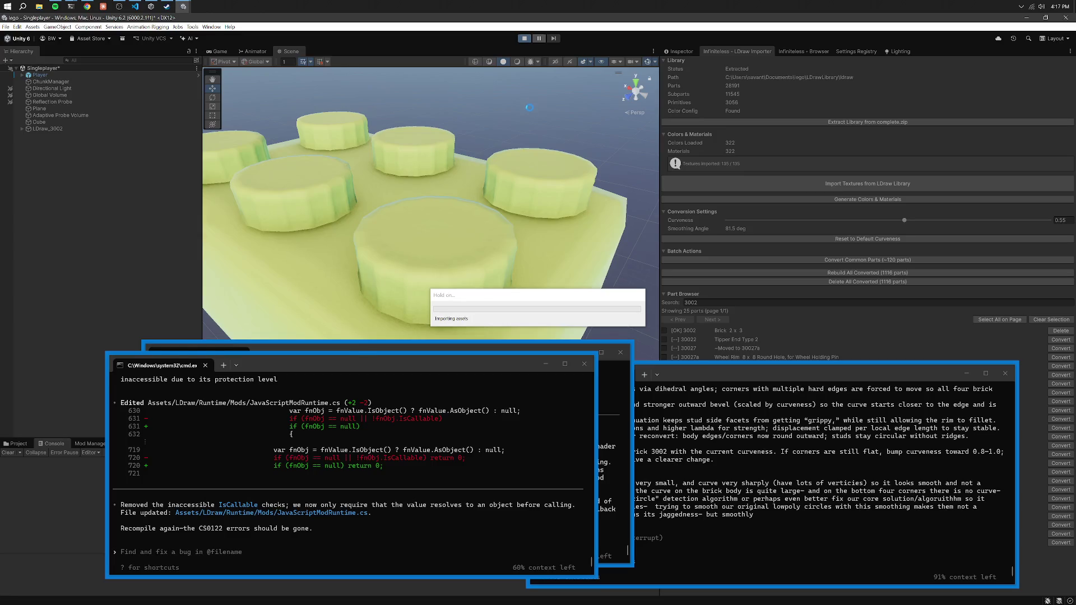
left_click(620, 427)
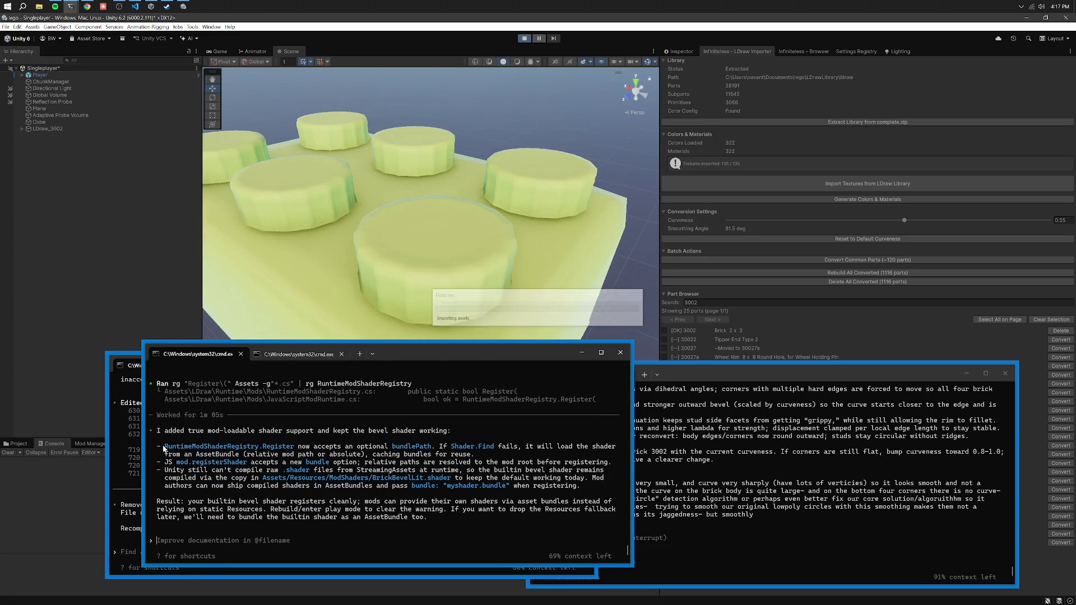
left_click(126, 448)
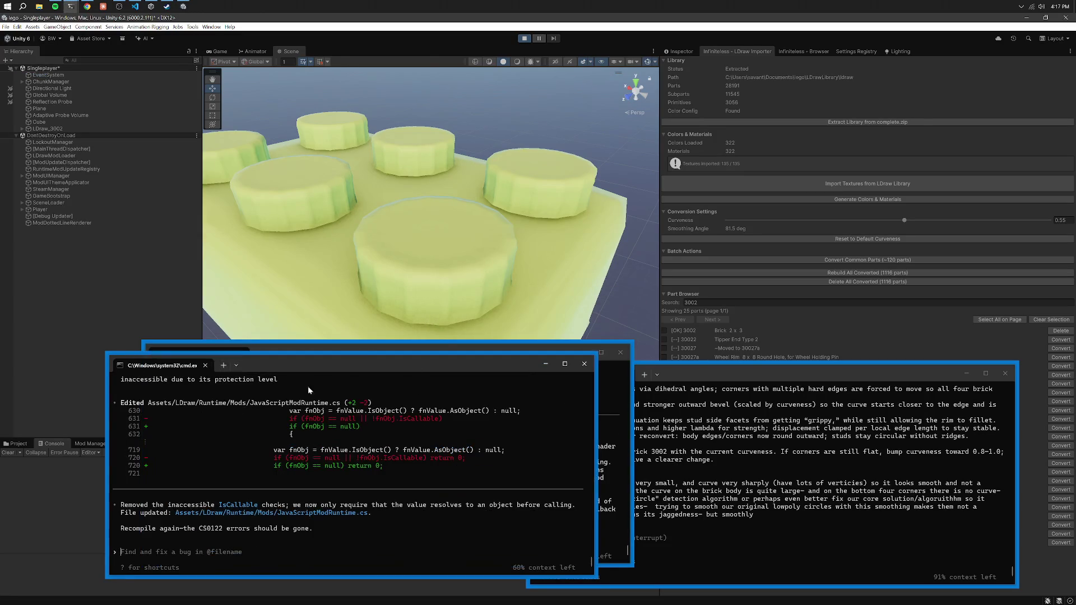
left_click_drag(298, 457, 295, 449)
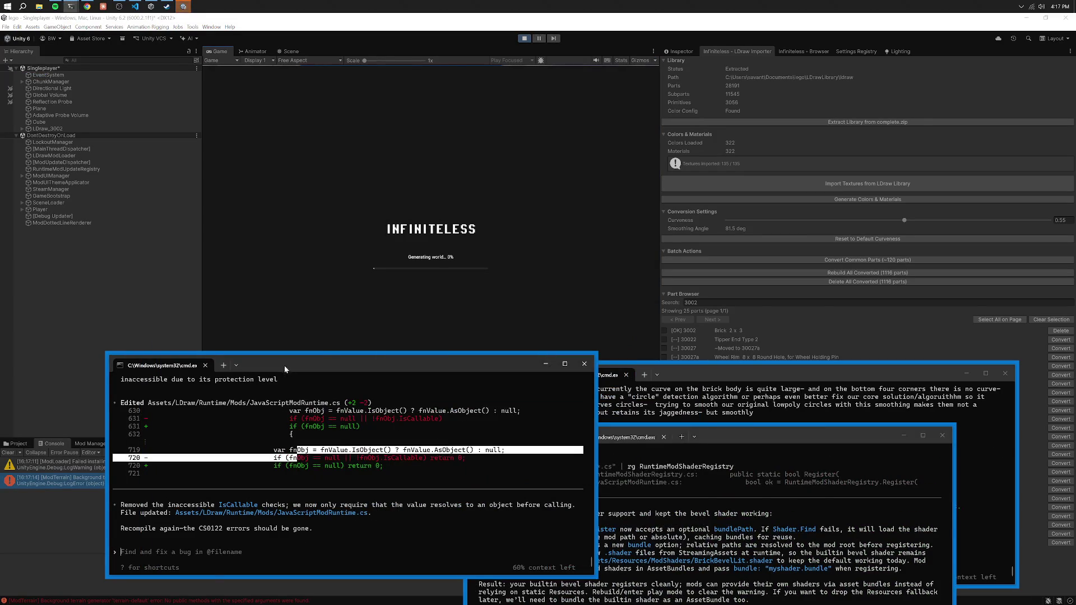
left_click_drag(284, 365, 511, 326)
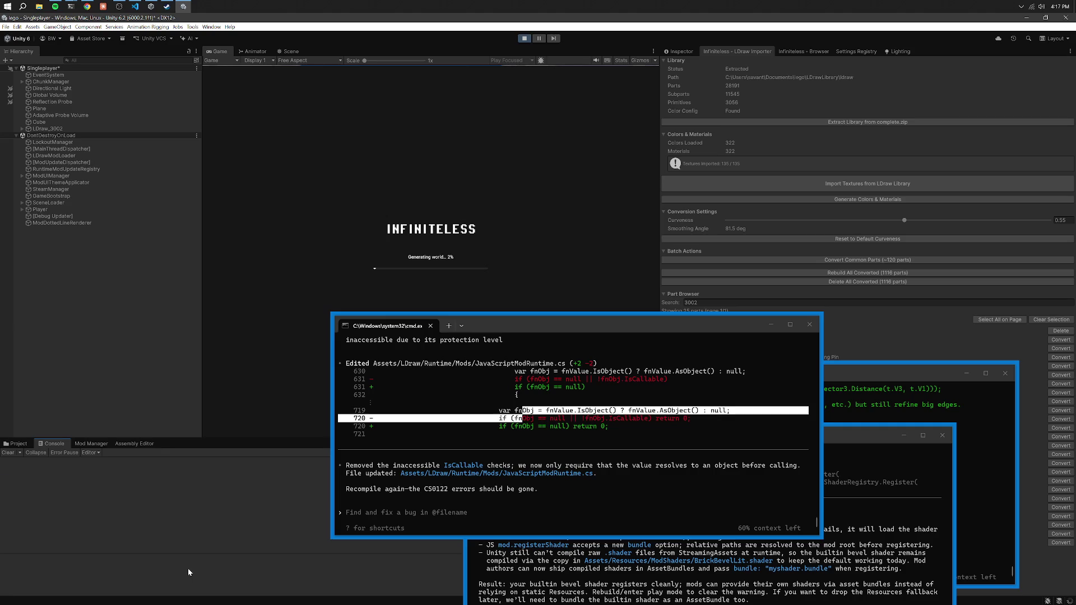
Move the busy dialog aside and exit Play mode back to the Scene view.
left_click(524, 38)
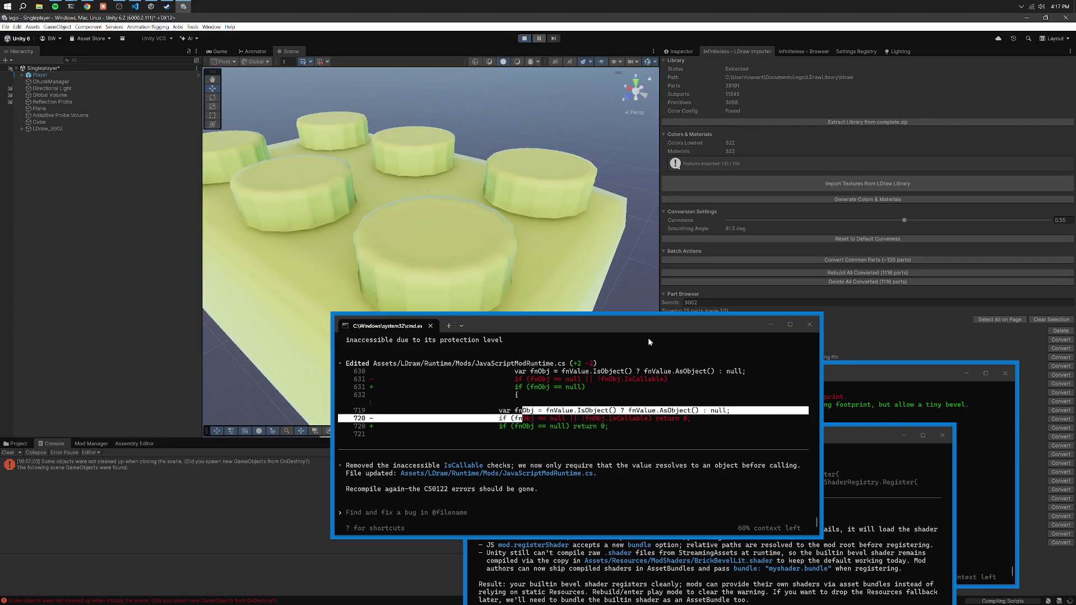
left_click(661, 390)
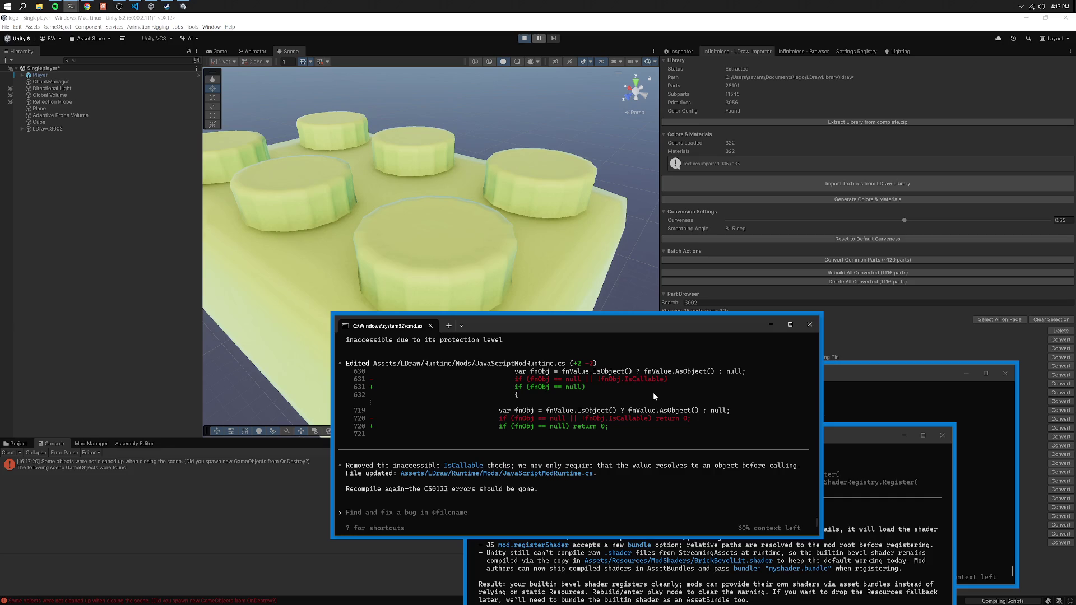
left_click_drag(597, 323, 601, 324)
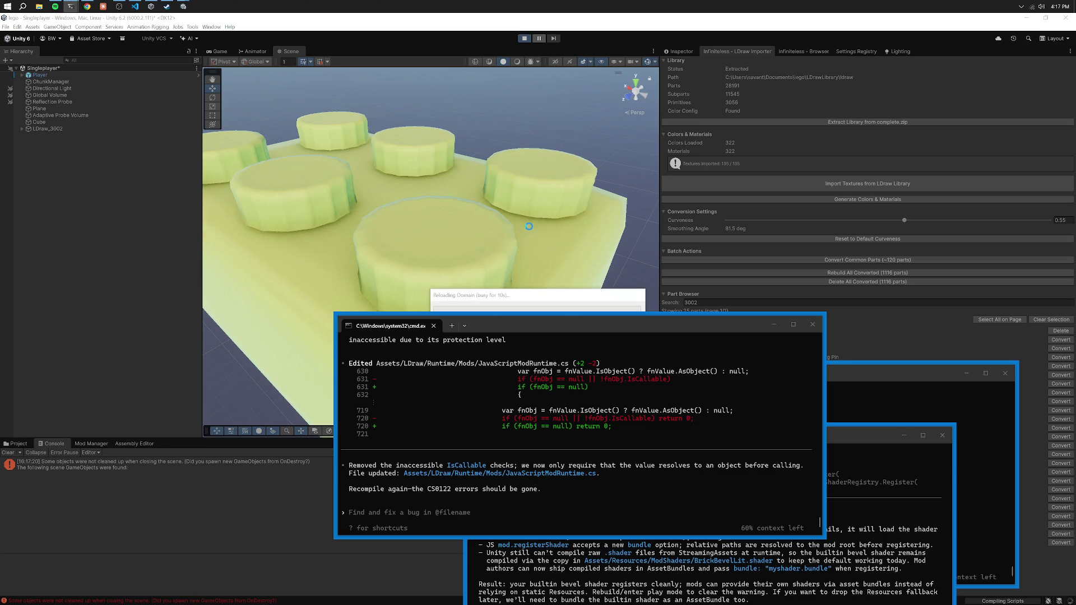
left_click_drag(487, 297, 465, 236)
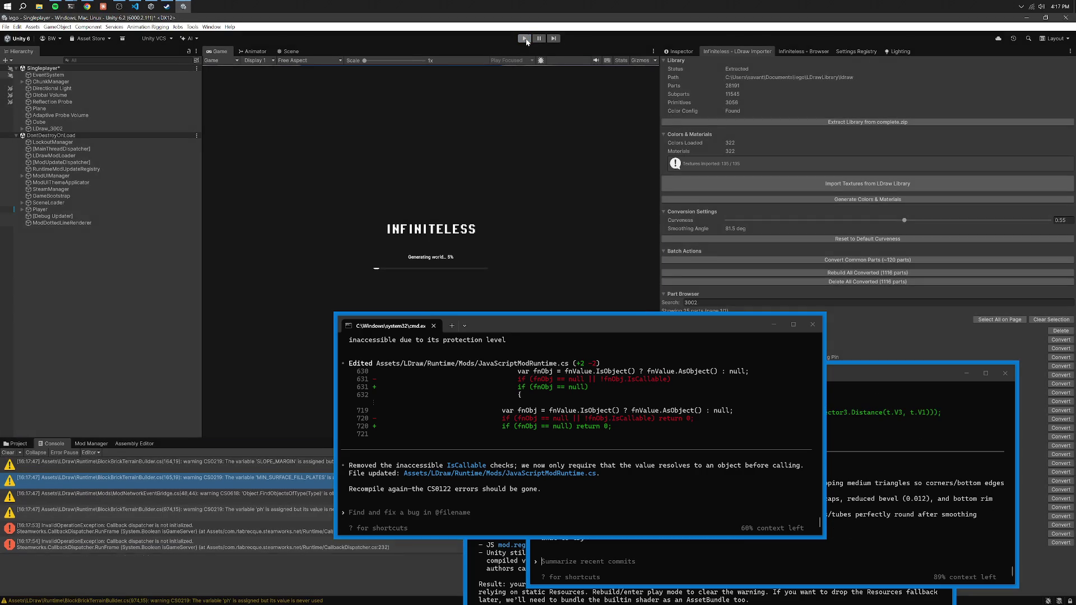
left_click(524, 39)
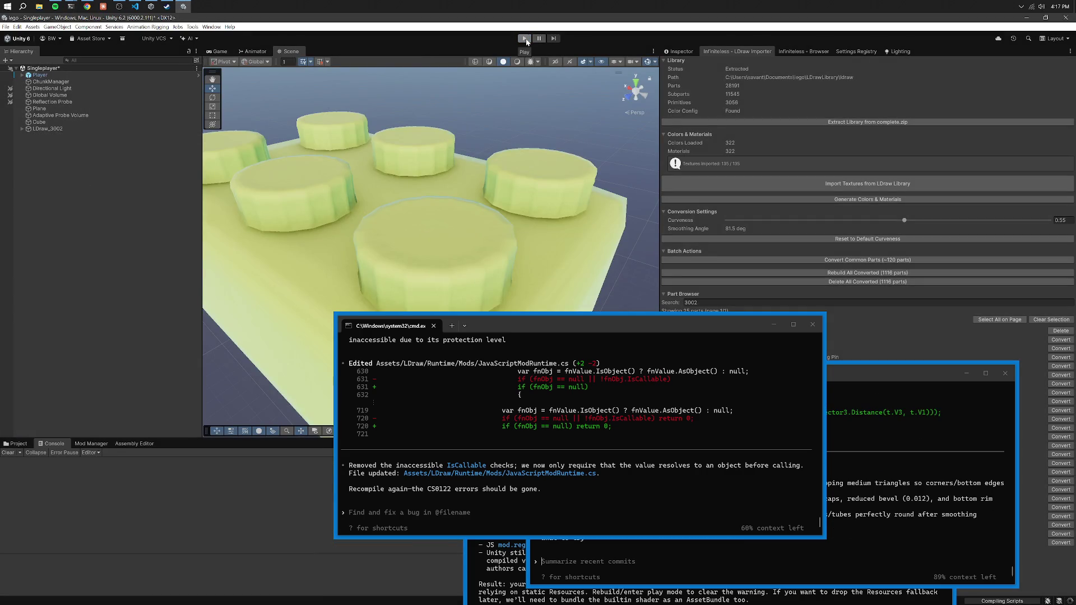
Toggle Play mode, move the terminal to the lower left and select the 2x3 brick.
left_click(524, 39)
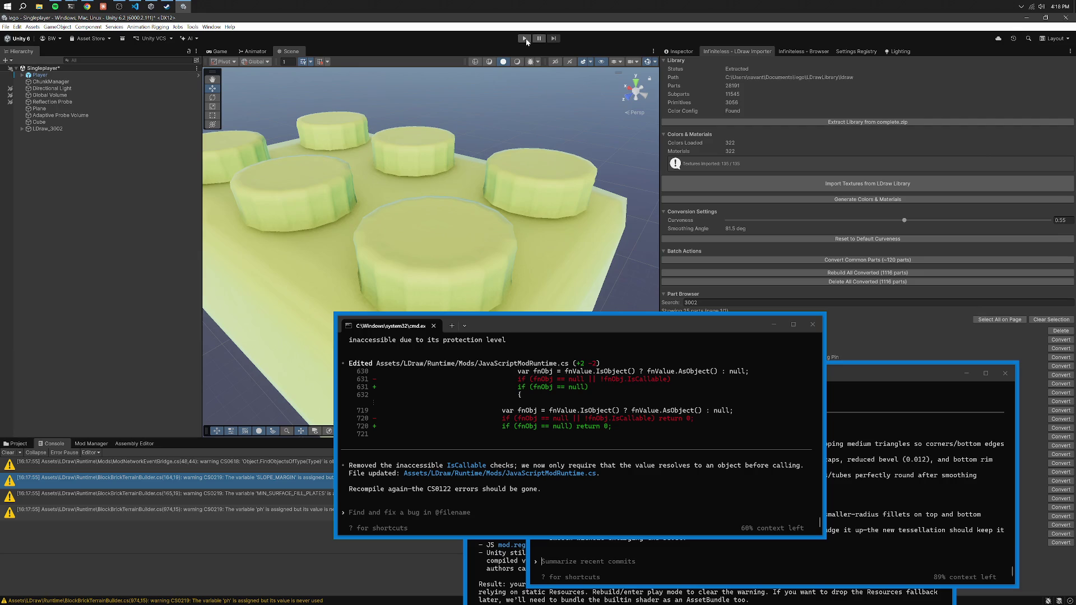
left_click(524, 38)
mouse_move(539, 328)
left_mouse_down()
mouse_move(248, 278)
mouse_move(230, 406)
mouse_move(222, 382)
left_mouse_up()
right_click(467, 202)
left_click_drag(468, 202, 471, 184)
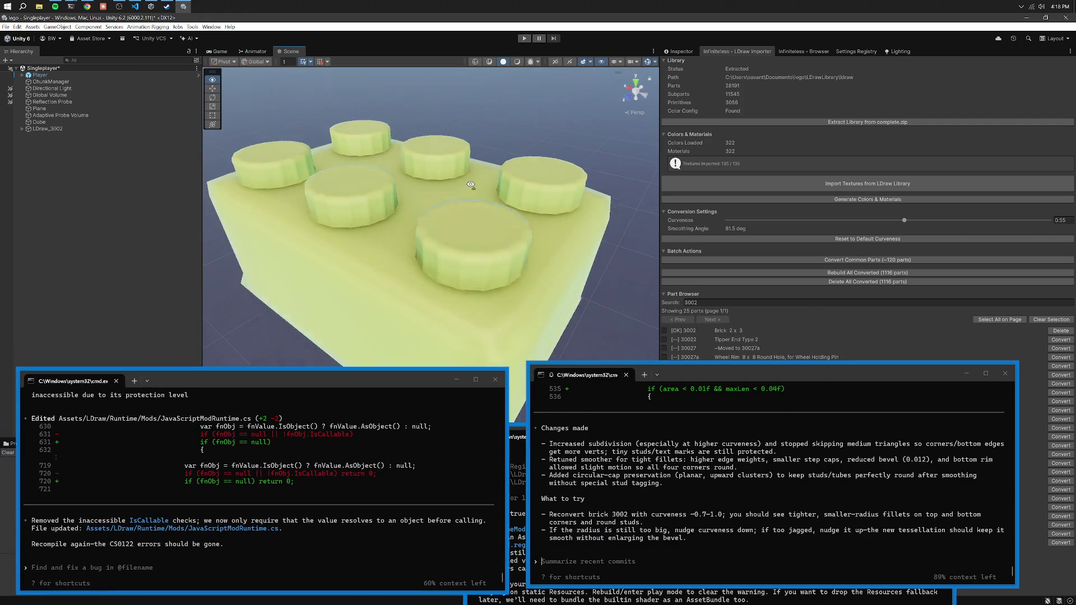
left_click(476, 193)
Delete and reconvert brick 3002, then orbit close to inspect the new studs.
left_click(1056, 331)
left_click(1057, 331)
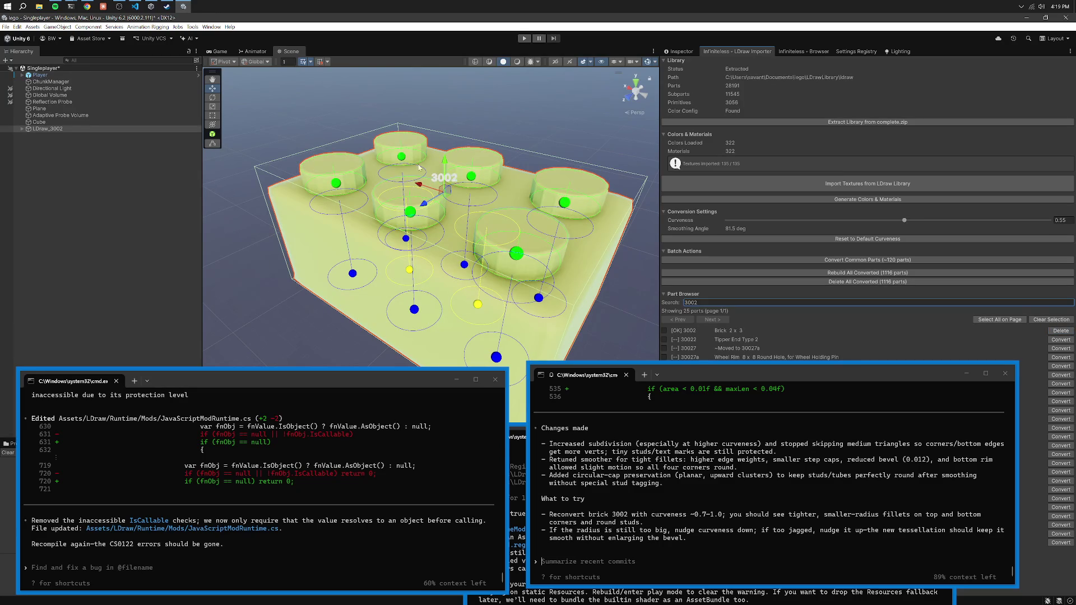
left_click(408, 104)
mouse_move(408, 104)
left_mouse_down()
mouse_move(337, 116)
mouse_move(384, 192)
mouse_move(413, 211)
mouse_move(574, 122)
mouse_move(563, 47)
mouse_move(638, 11)
mouse_move(607, 588)
mouse_move(516, 498)
mouse_move(459, 507)
mouse_move(314, 480)
mouse_move(379, 472)
mouse_move(430, 105)
mouse_move(331, 94)
mouse_move(608, 103)
left_mouse_up()
scroll(607, 103, "up", 5)
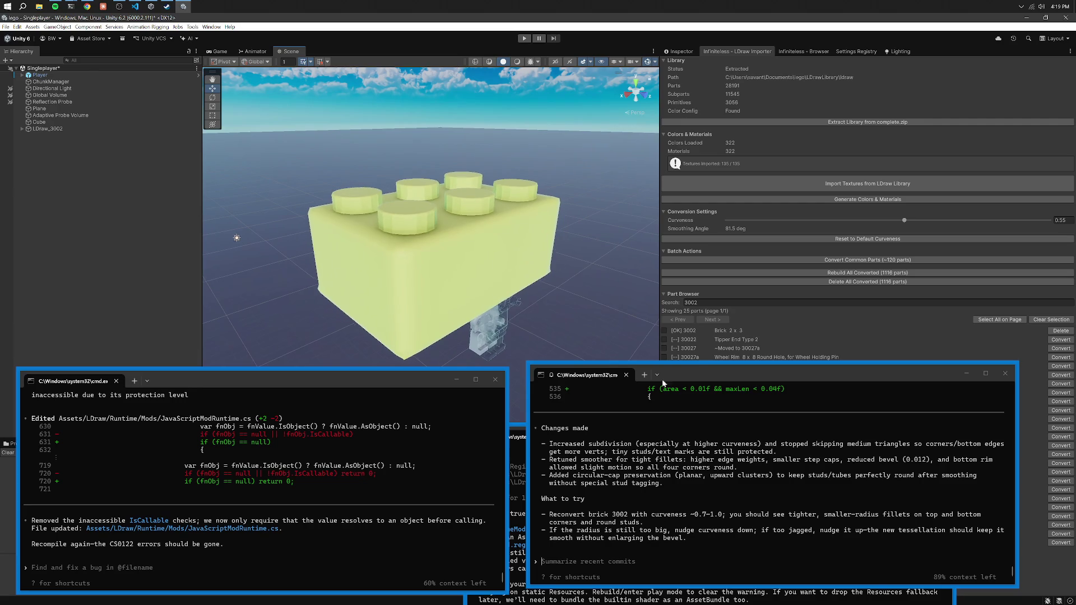
Ask Codex to normalize body and stud curves, fix the weird bottom corners and increase subdivision.
left_click(698, 429)
type("ok could we make")
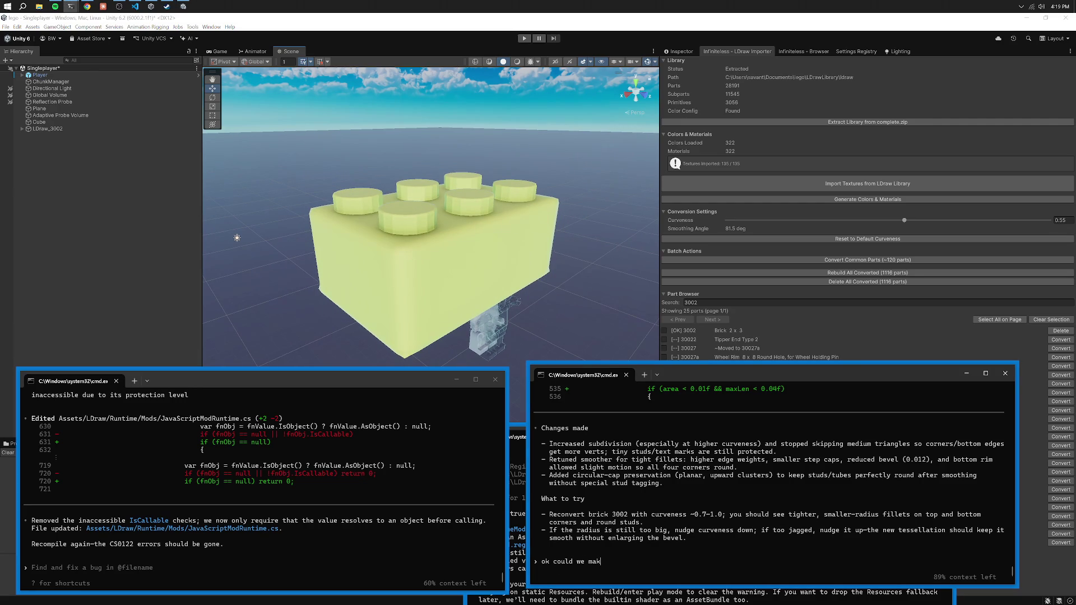
type(" the curves")
type(" more normalize, on t")
type("he brick body ")
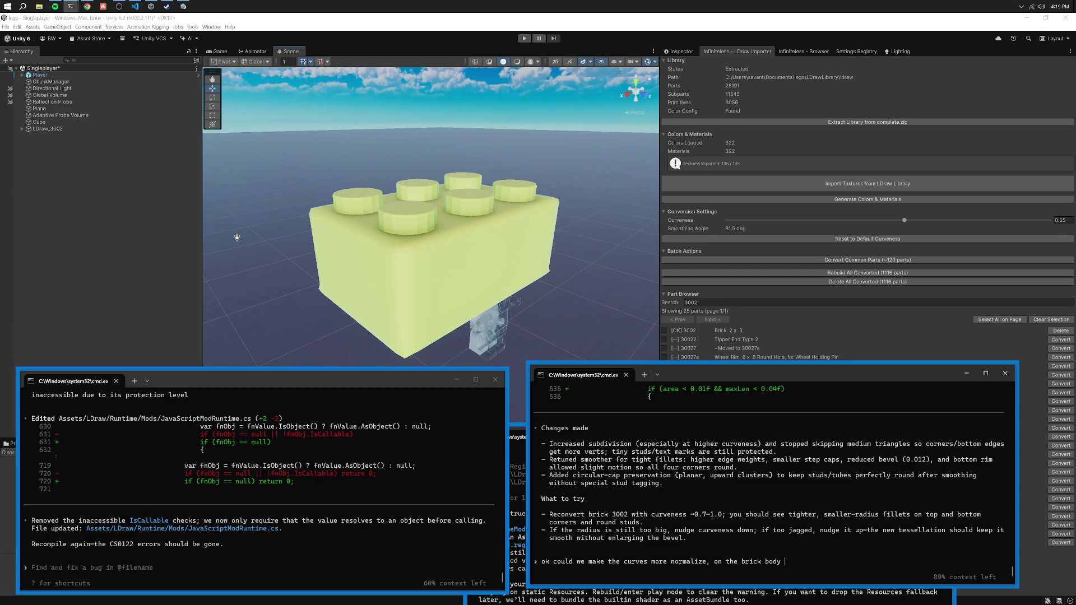
type("the curve is larger than on the smal")
type("ler stud- ")
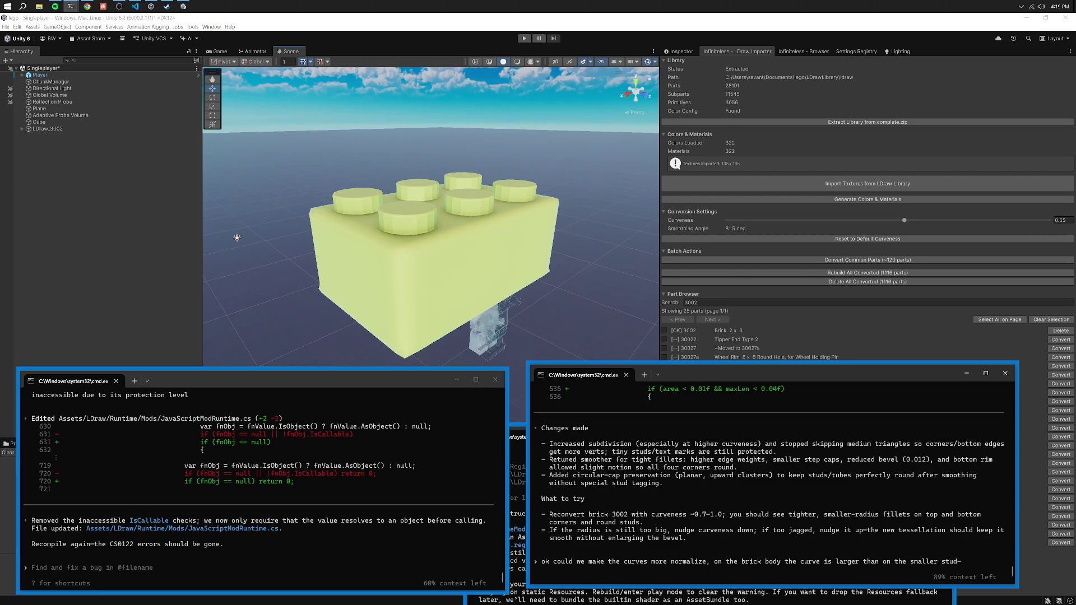
type(" also the four corners ")
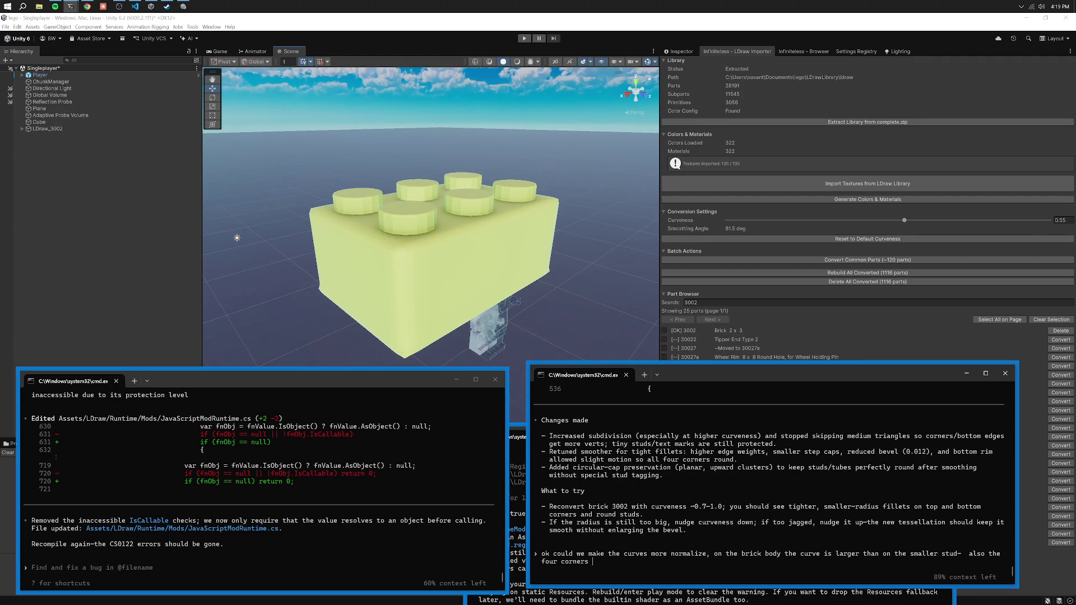
type("in the ")
type("bott")
key("BackSpace")
key("BackSpace")
key("BackSpace")
type("on th")
type("e bottom still")
type(" arent getting ro")
type("unded correctly")
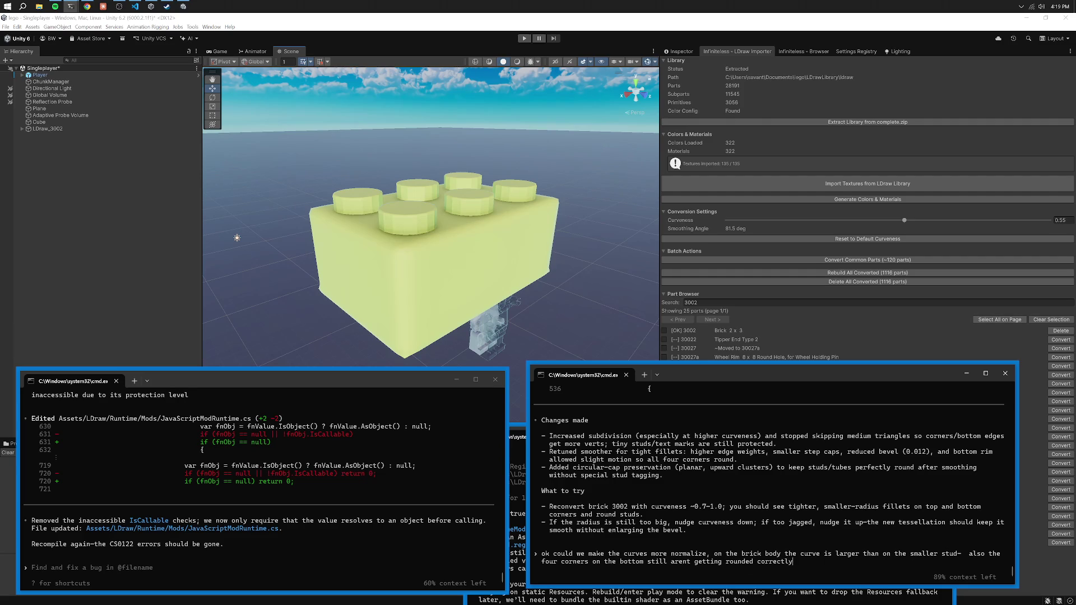
type("- they are a bit weird- ")
type(" also can we increase t")
type("he subdivison")
key("Return")
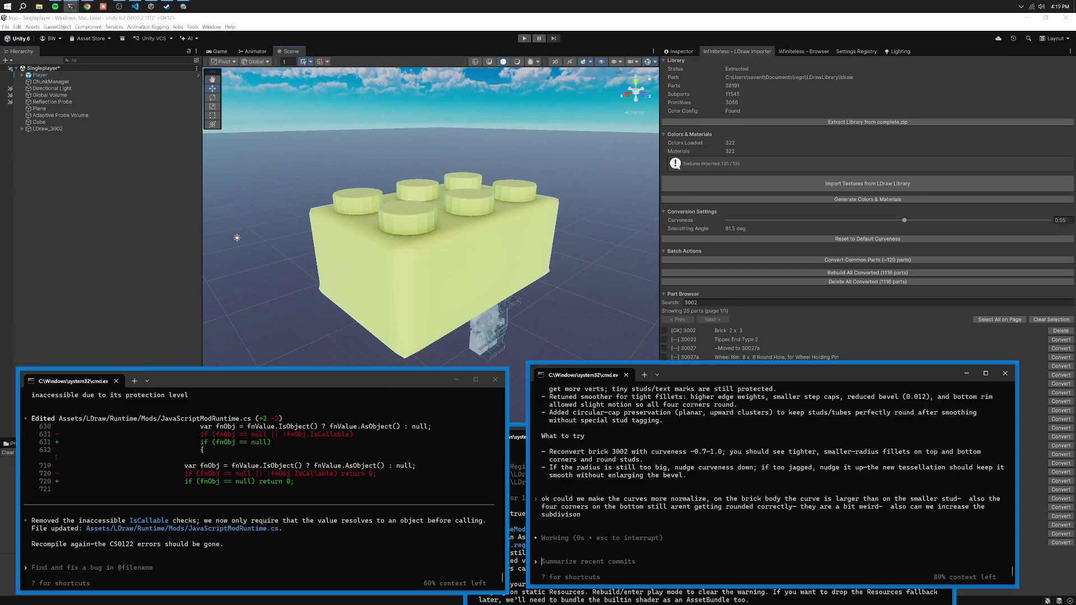
left_click(525, 84)
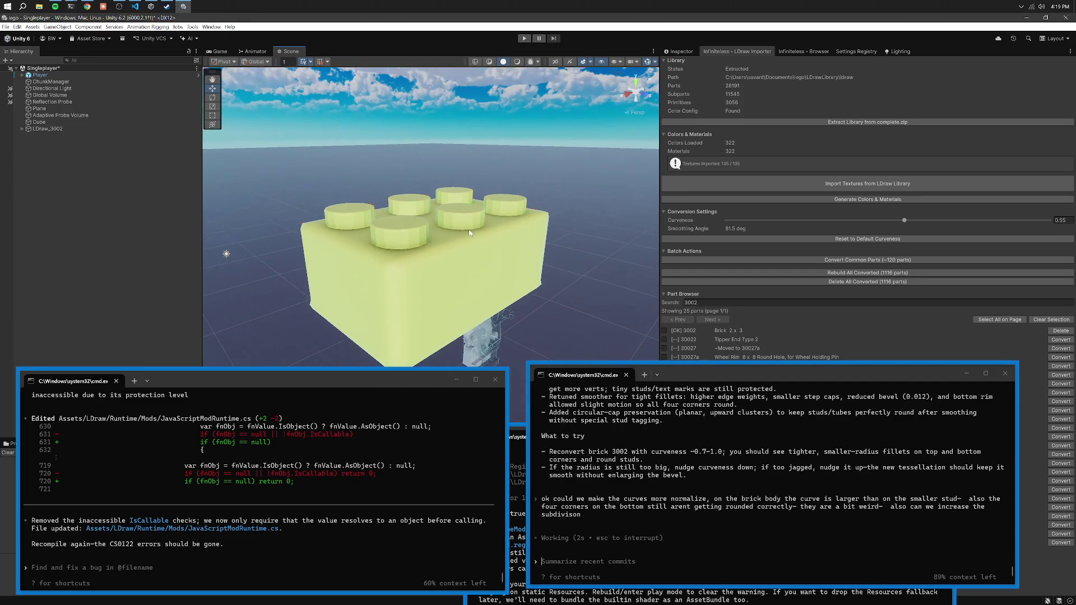
mouse_move(364, 382)
left_mouse_down()
mouse_move(391, 378)
mouse_move(358, 375)
left_mouse_up()
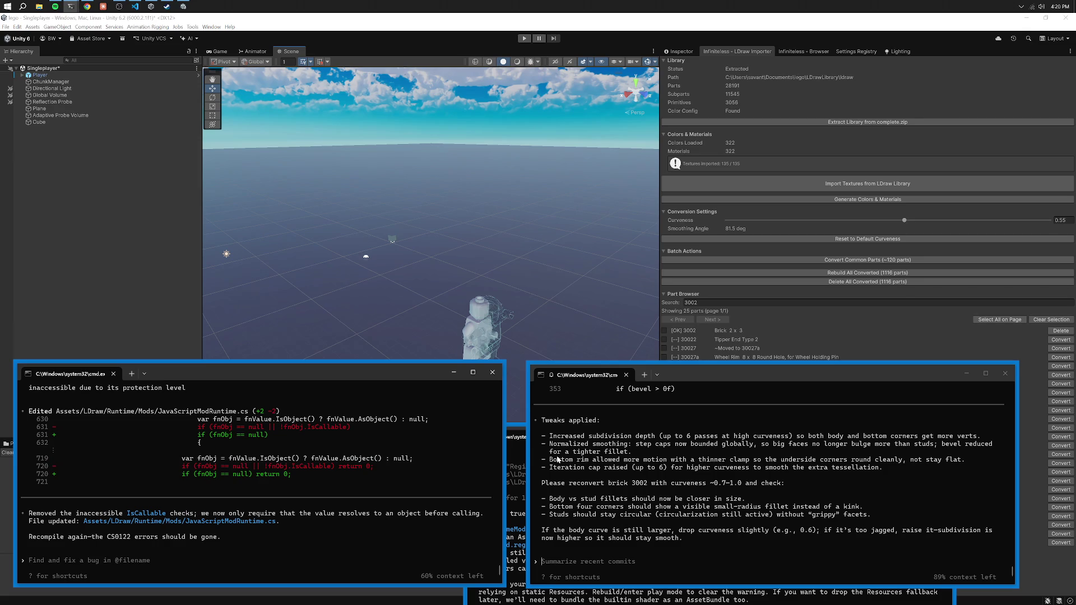
Delete and reconvert brick 3002 with the updated code while the conversion hangs.
left_click(460, 315)
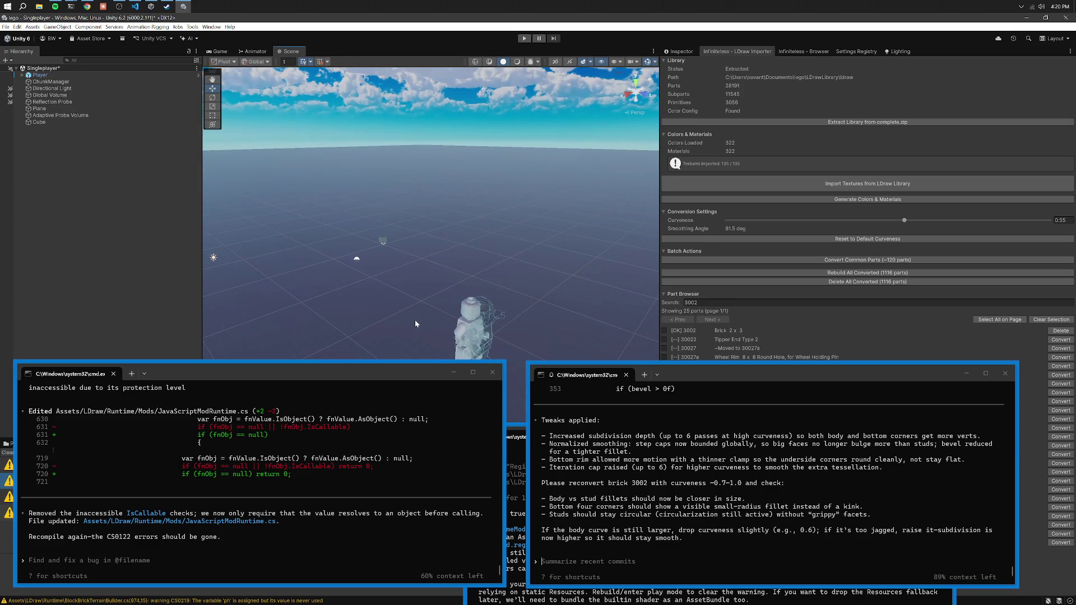
left_click(1059, 330)
left_click(1055, 330)
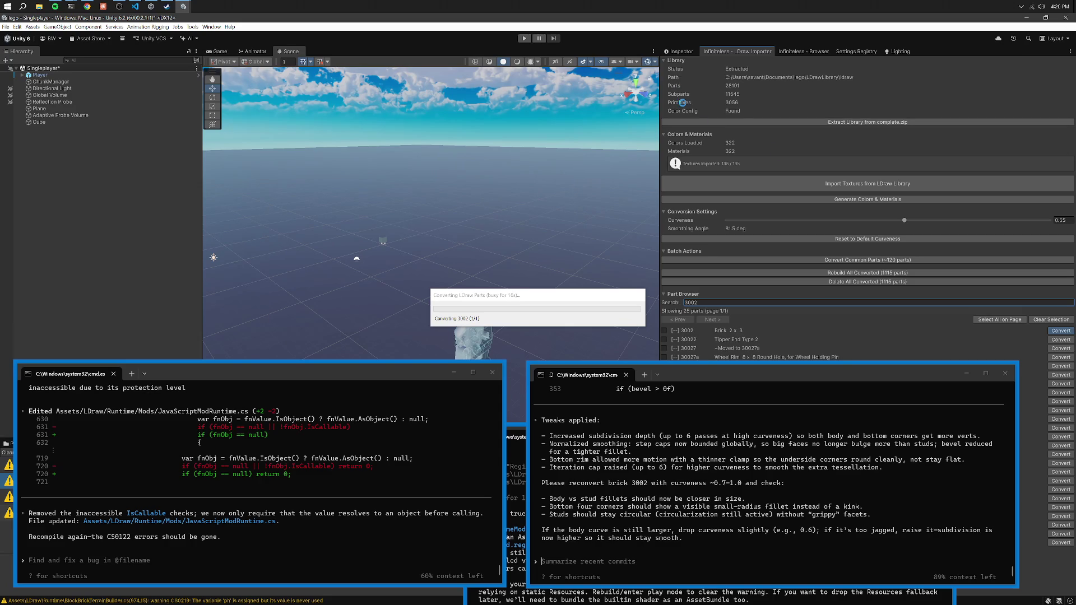
left_click_drag(568, 295, 543, 284)
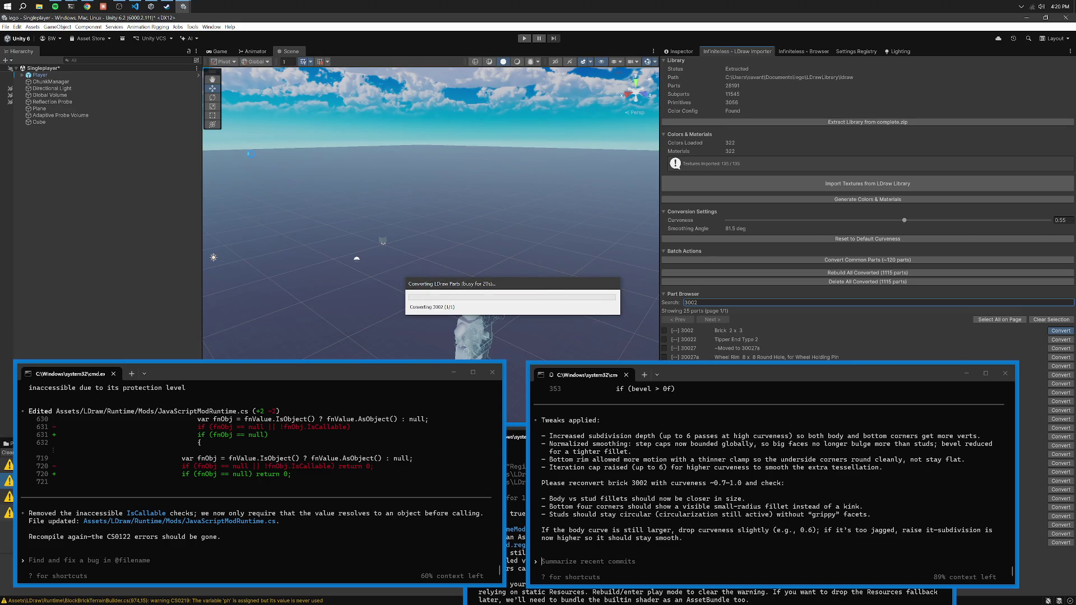
left_click(92, 10)
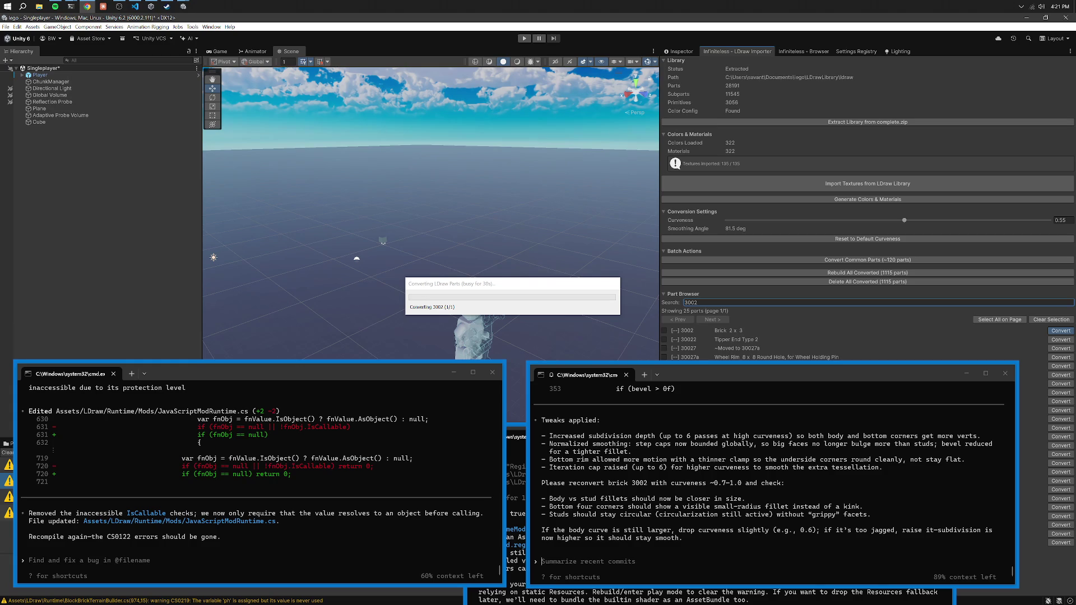
left_click_drag(354, 369, 640, 445)
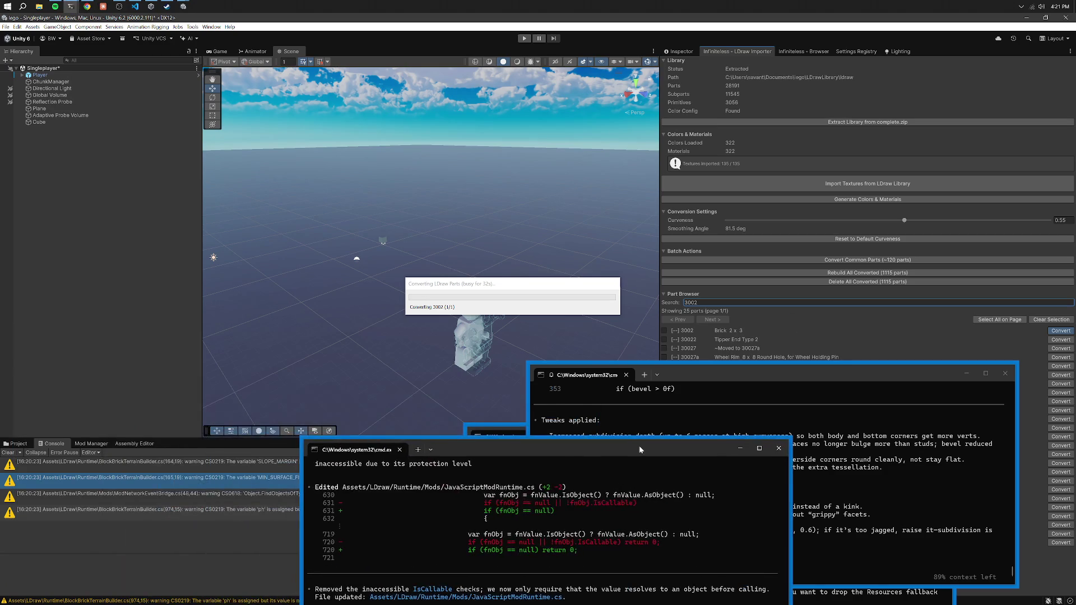
left_click_drag(546, 445, 752, 395)
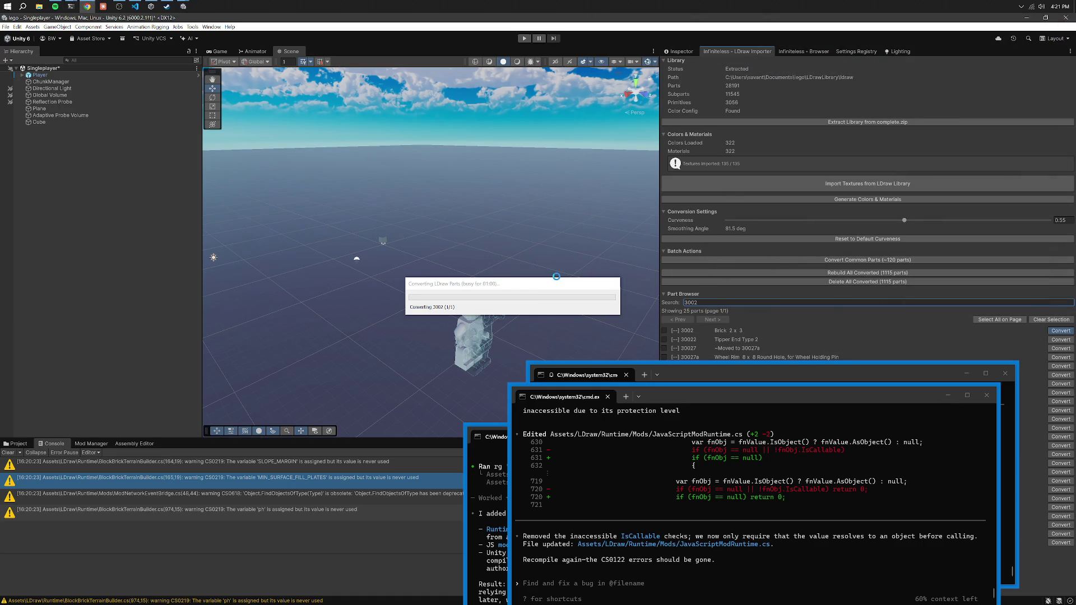
left_click_drag(547, 283, 493, 269)
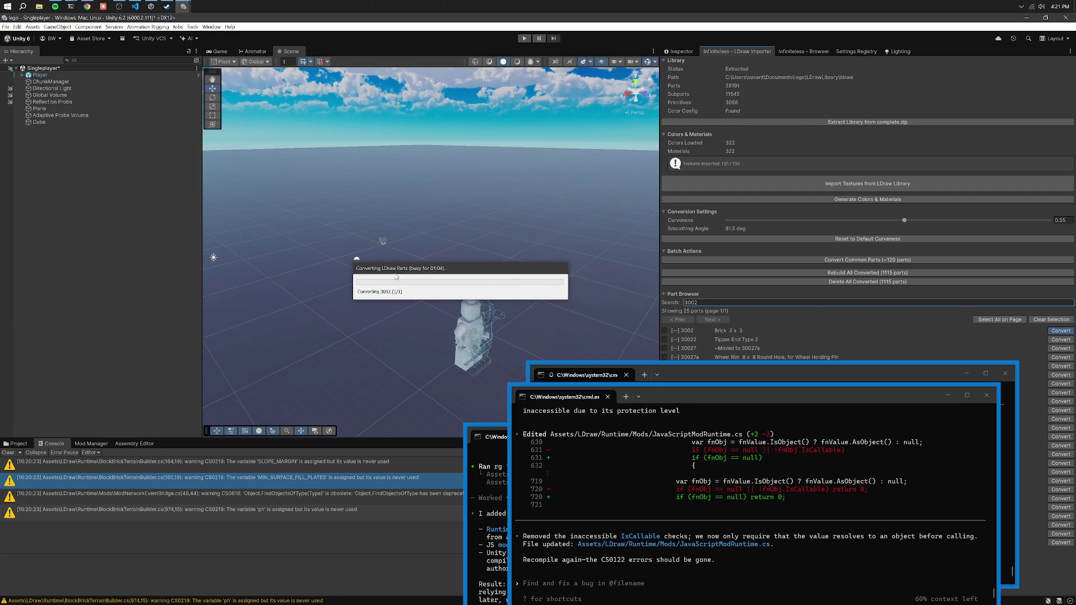
End the frozen Unity Editor process from Task Manager.
right_click(201, 5)
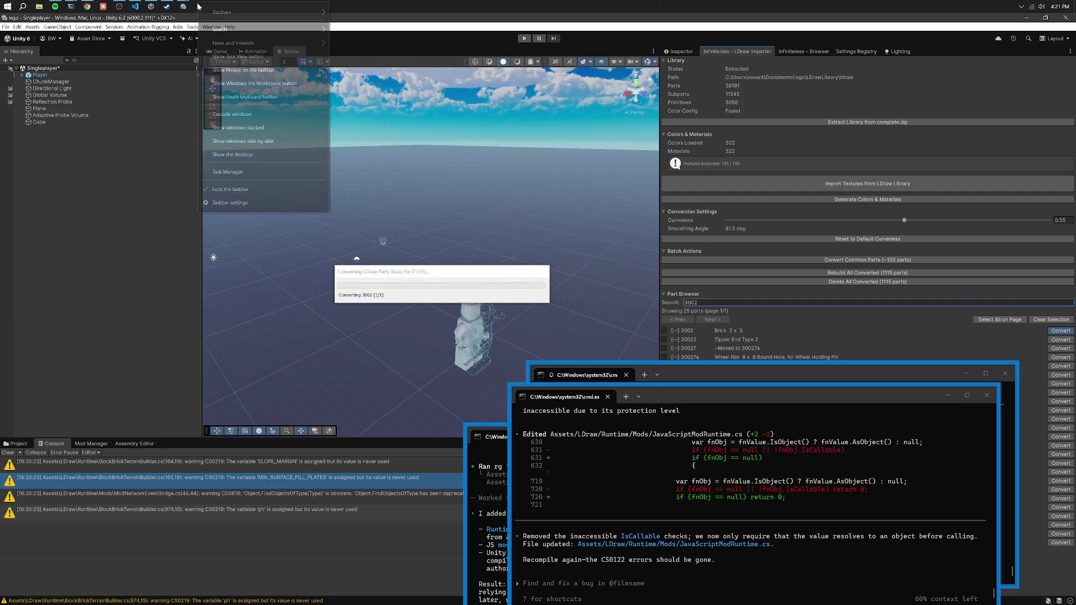
left_click(227, 172)
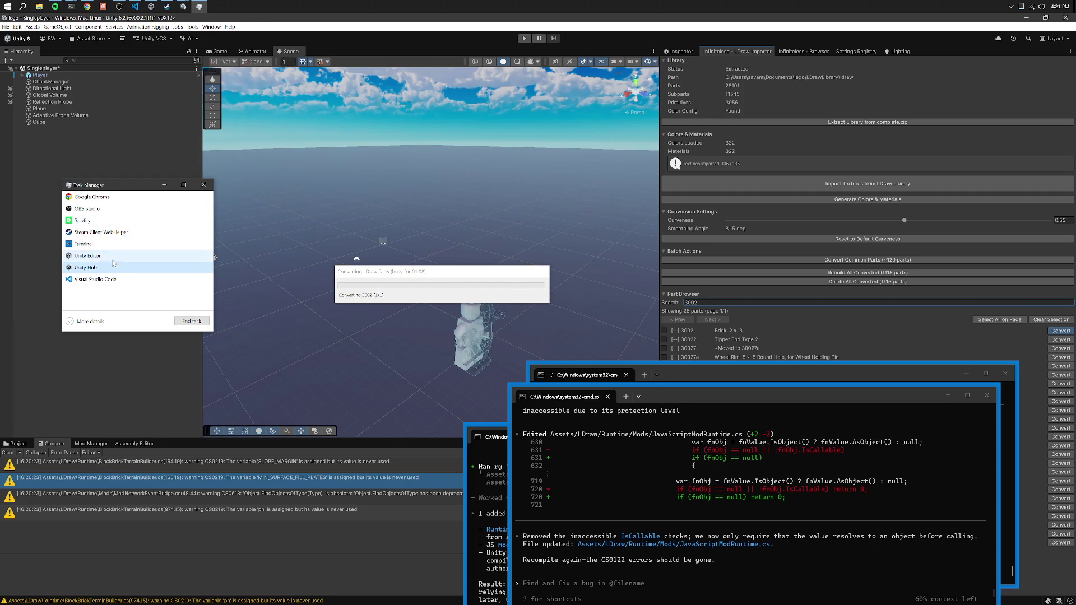
key("Delete")
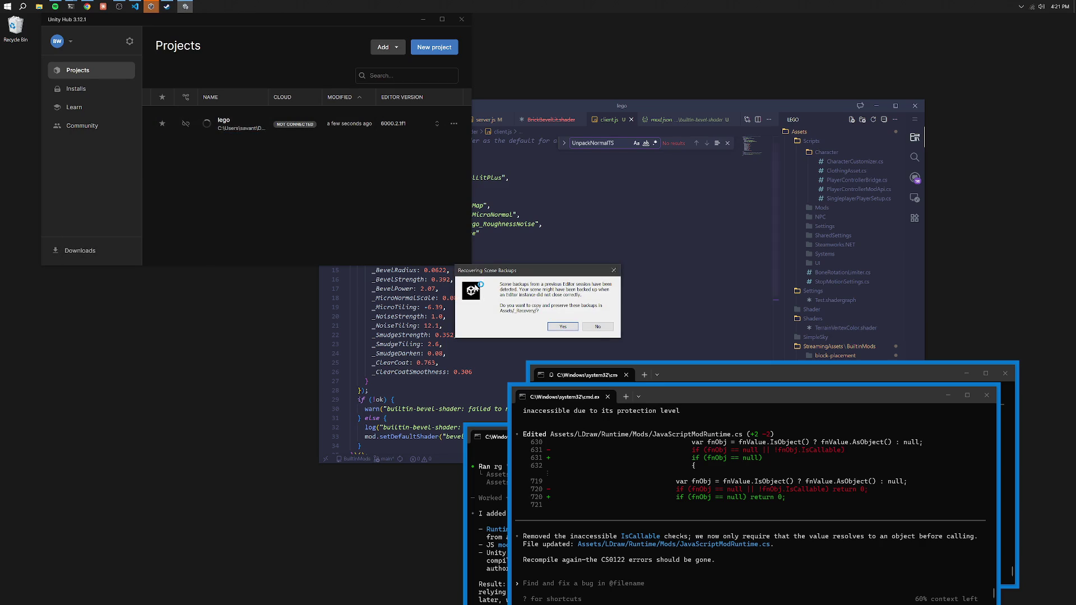
Dismiss the Recovering Scene Backups prompt and move the lego project's loading splash aside.
left_click(611, 328)
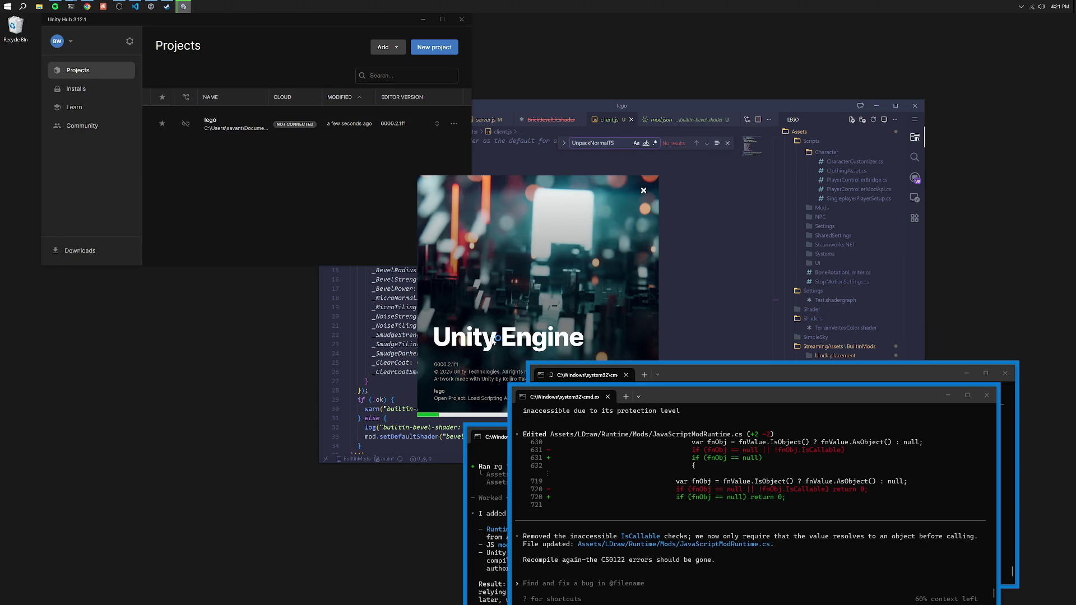
left_click_drag(468, 329, 424, 255)
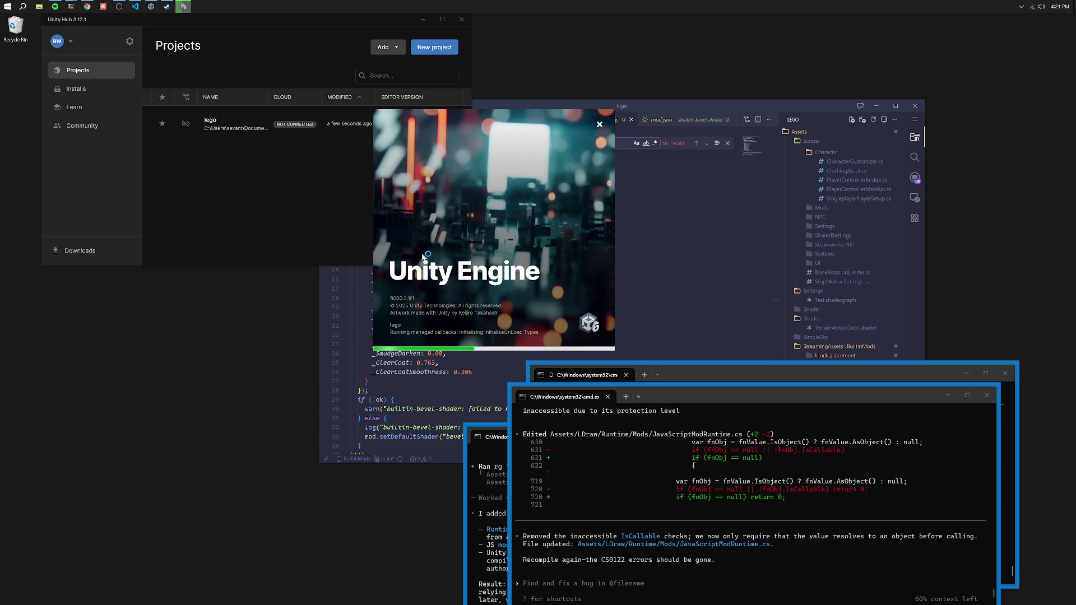